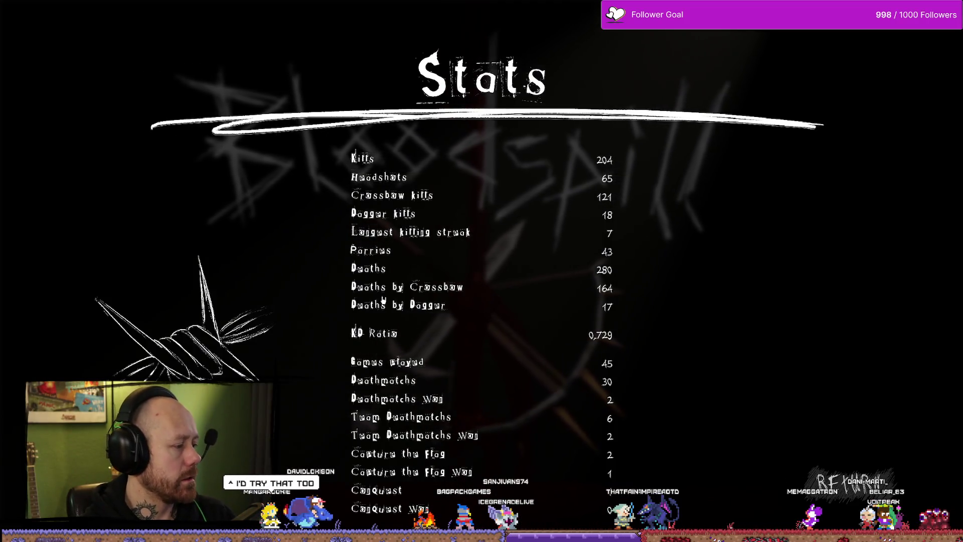
Step: Leave and reopen Stats, escape to the main menu, then Alt+Tab to the Firefox stats screenshot
left_click(856, 476)
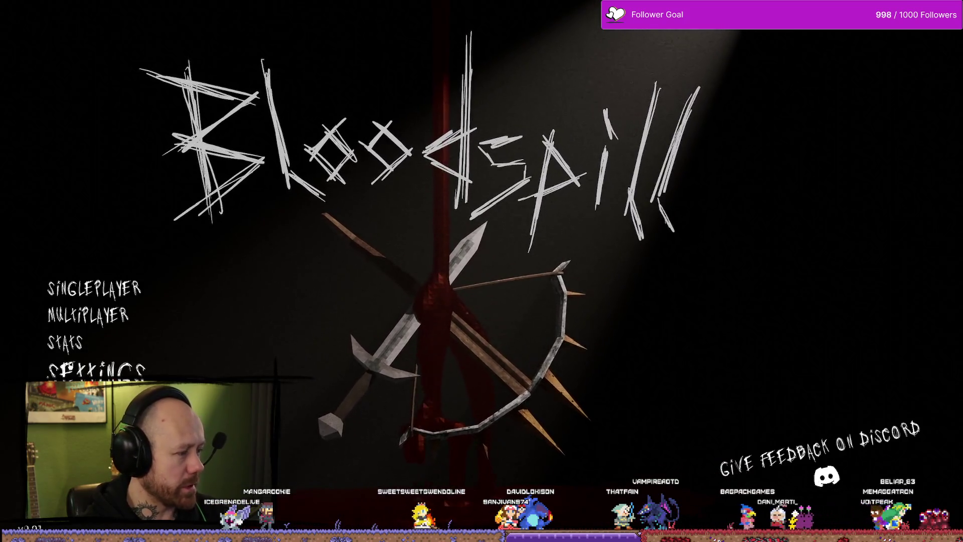
left_click(66, 343)
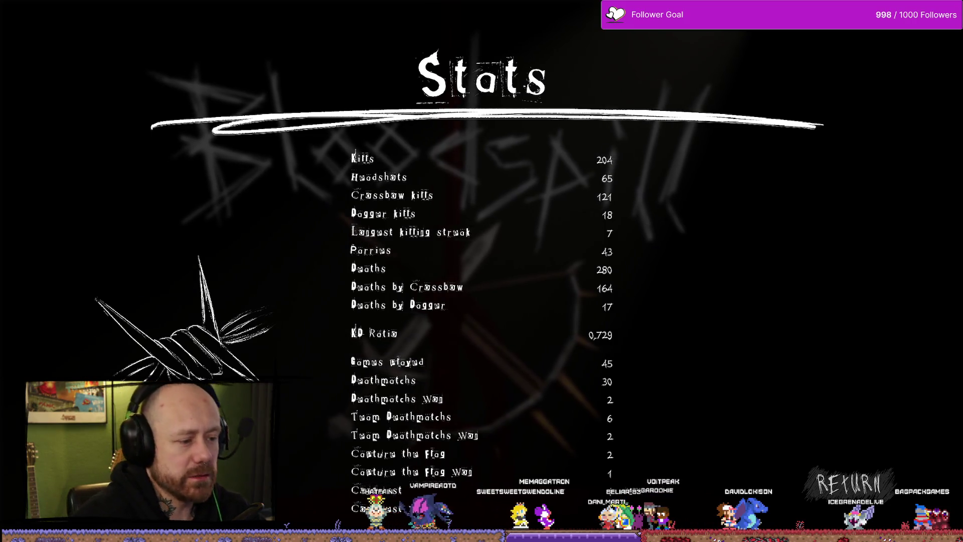
key("Escape")
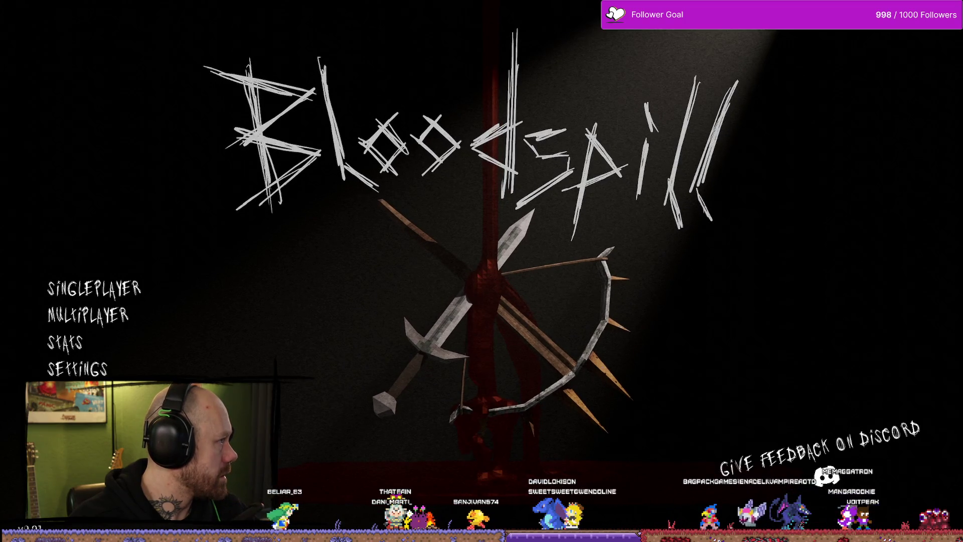
key("alt+Tab")
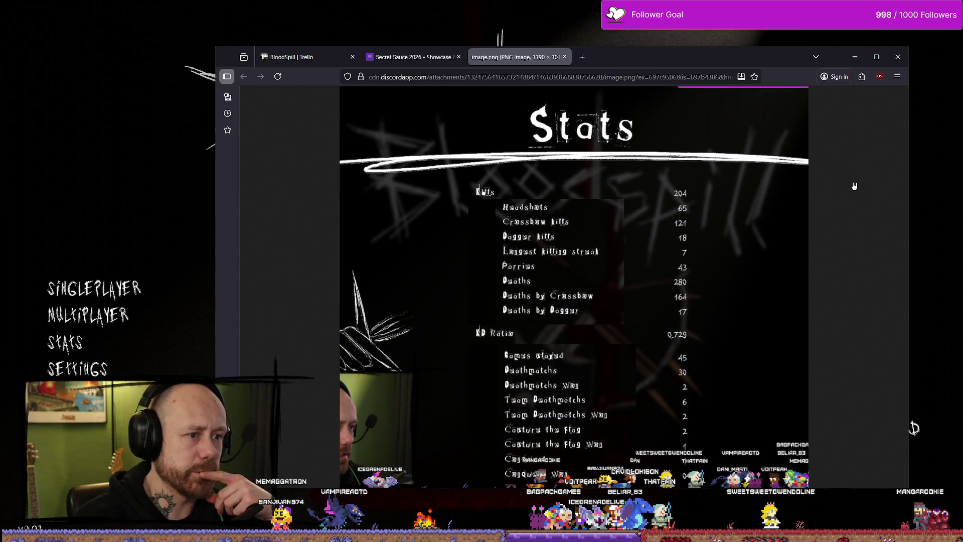
Step: Minimize the Firefox window to reveal the game menu, then reopen the Stats screen
left_click(855, 60)
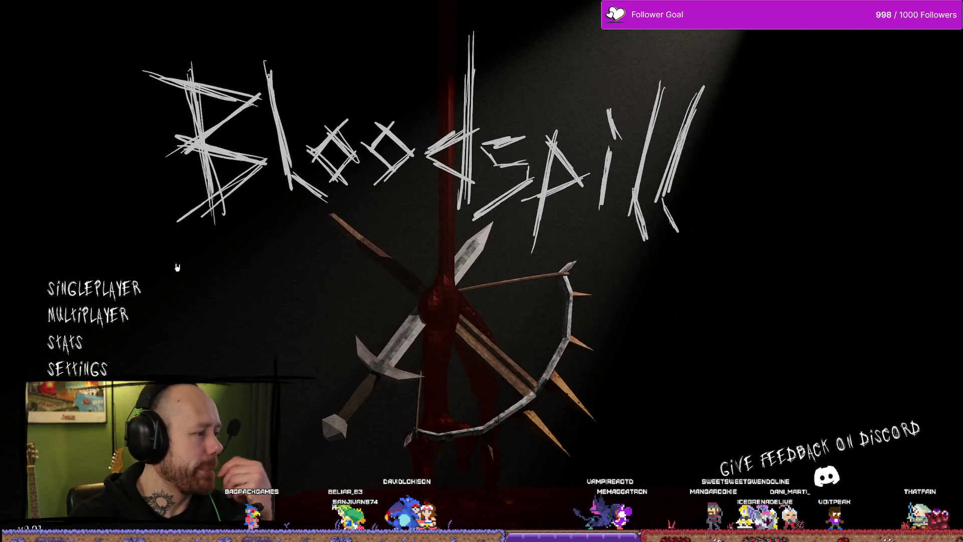
left_click(115, 349)
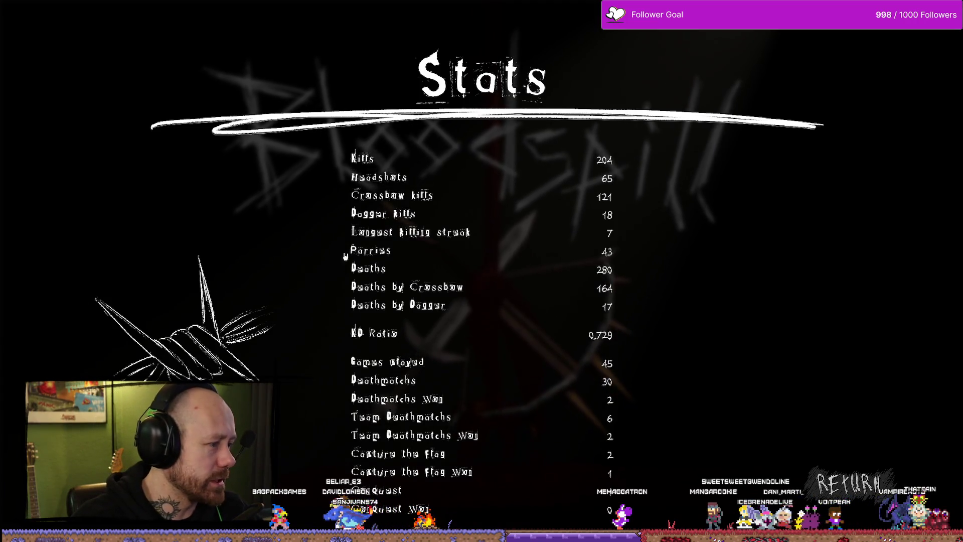
Step: Leave Stats, set the singleplayer game mode to Conquest, and start on Ruined Village
left_click(843, 477)
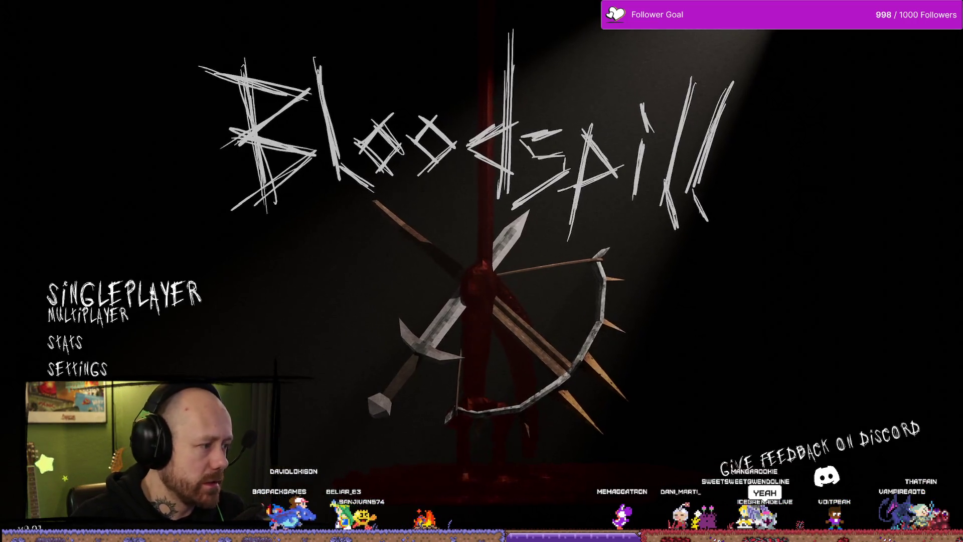
left_click(123, 296)
left_click(750, 209)
left_click(751, 210)
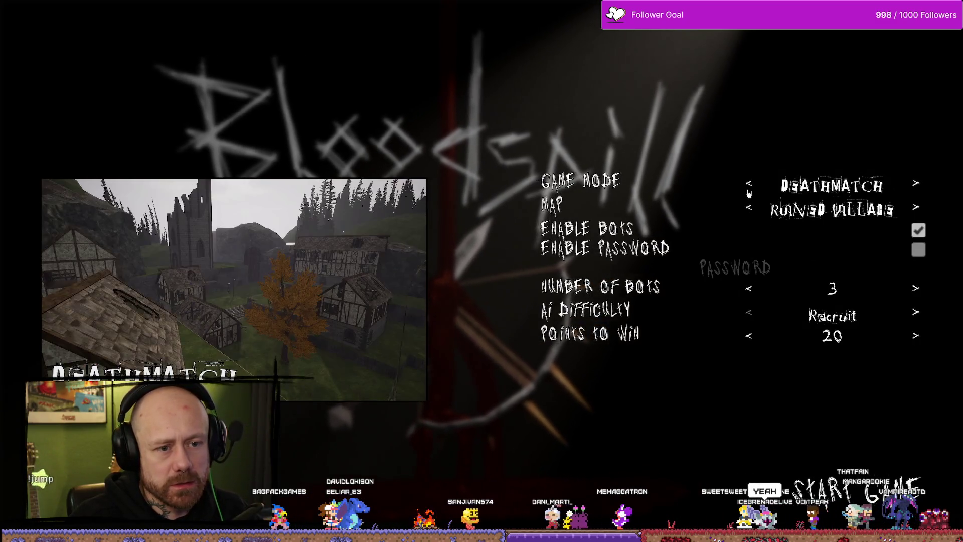
left_click(749, 186)
left_click(749, 185)
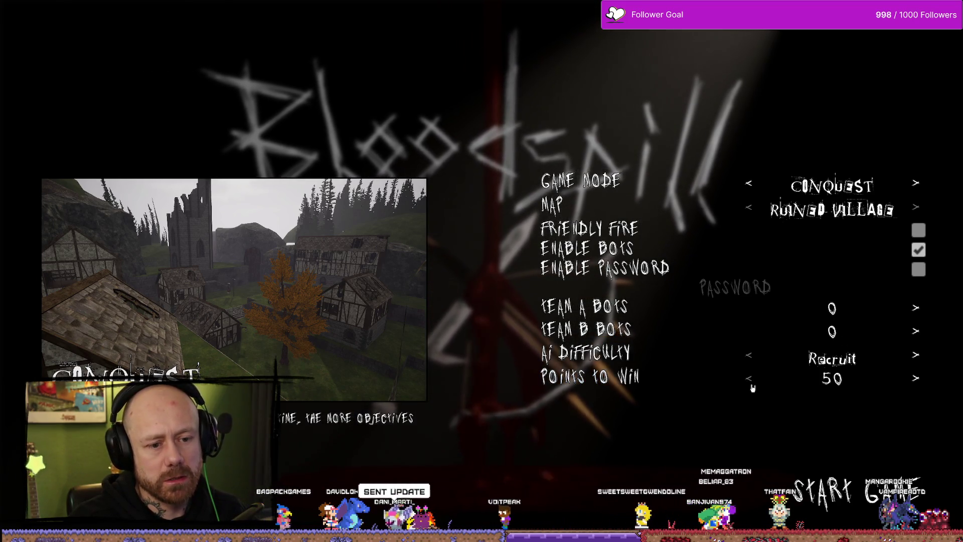
left_click(842, 487)
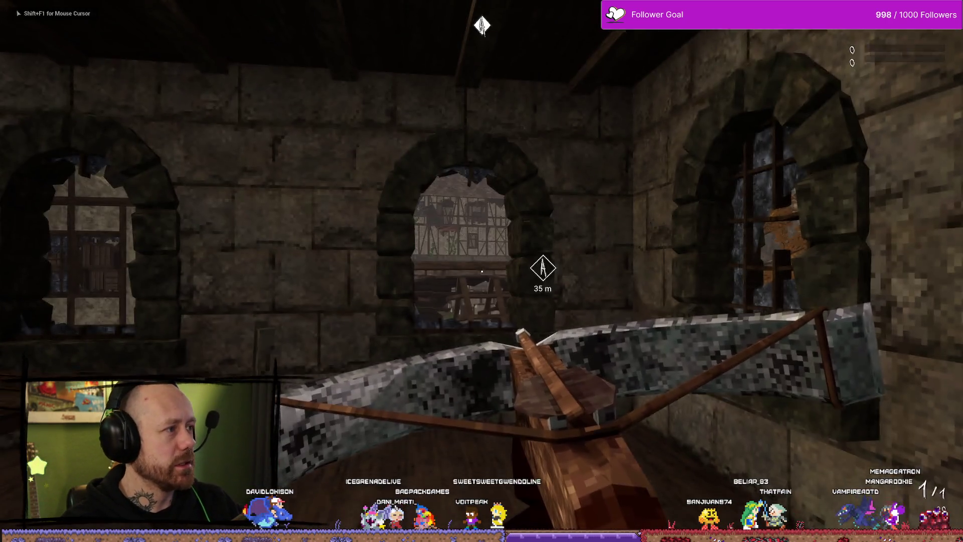
Step: Walk out of the room and into the capture circle at objective Point A
key("w")
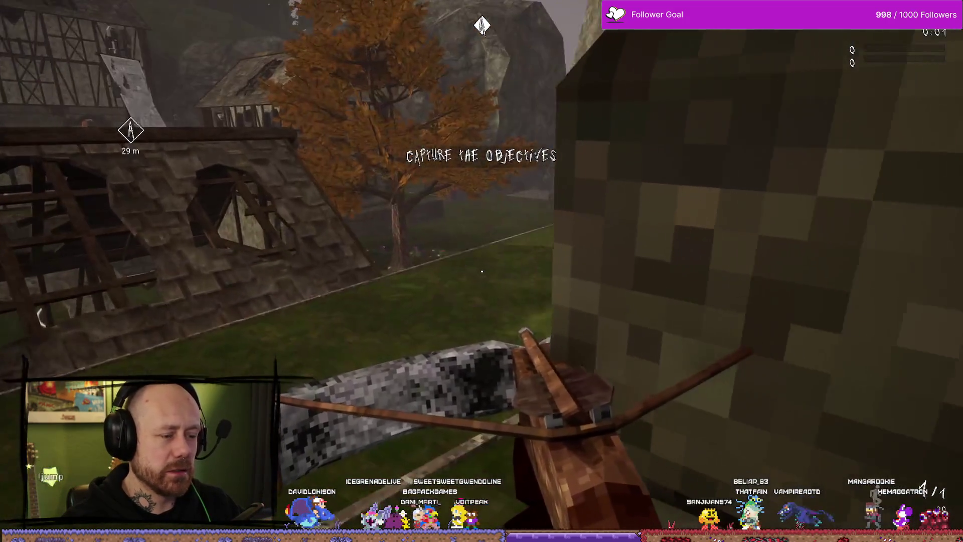
key("w")
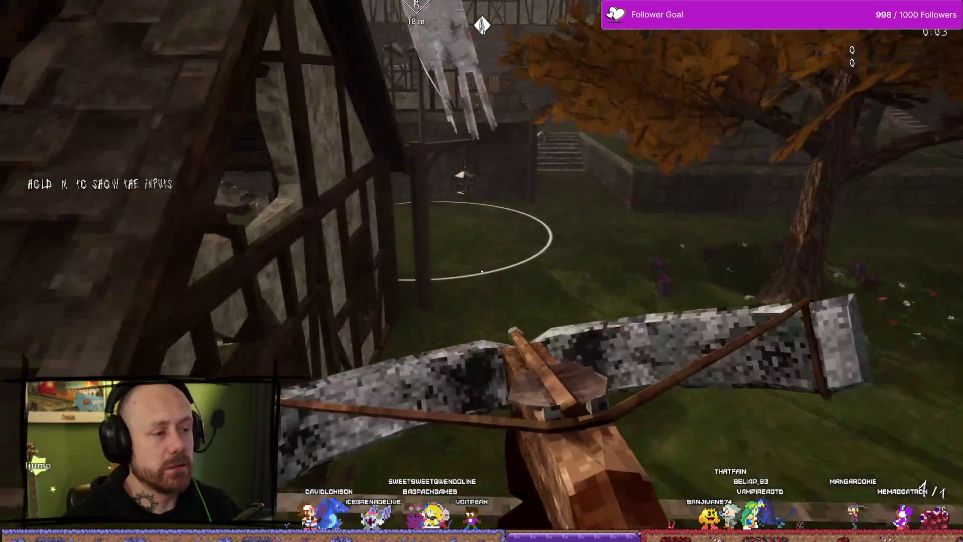
key("w")
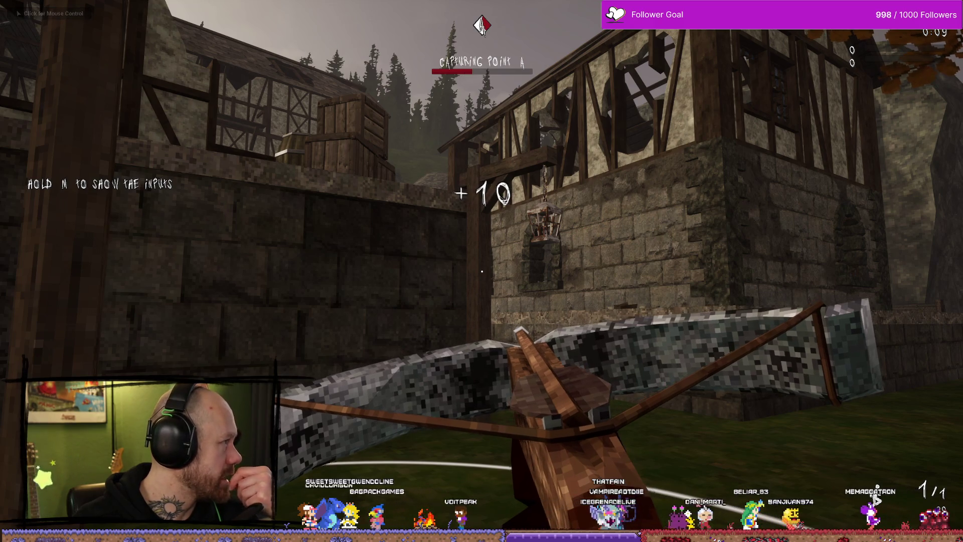
Step: Switch to Firefox and back, recapture the mouse, pause, and reselect the character
key("alt+Tab")
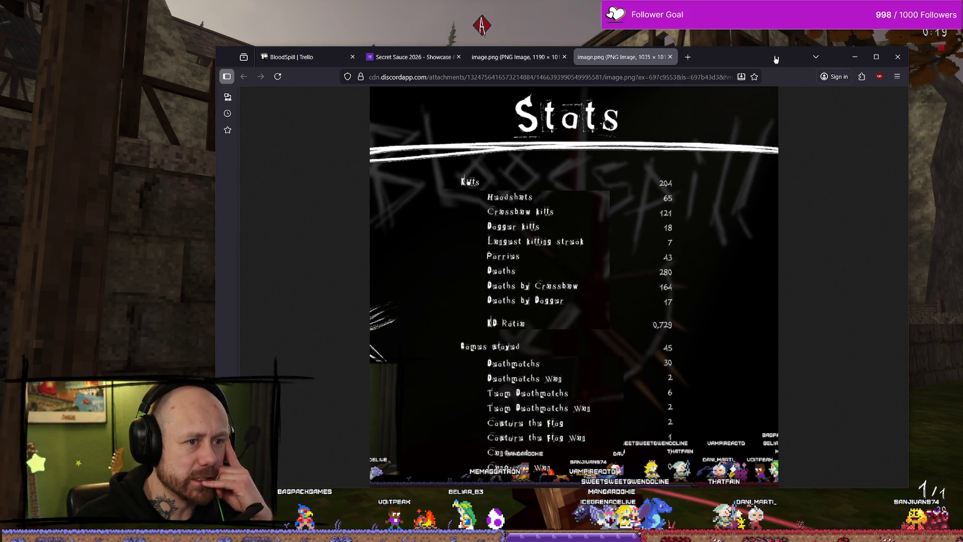
key("alt+Tab")
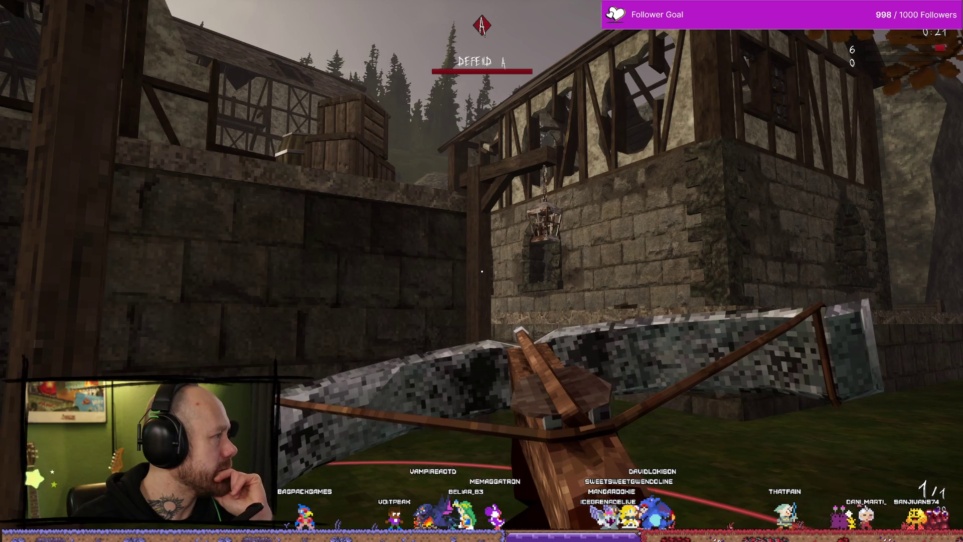
left_click(513, 252)
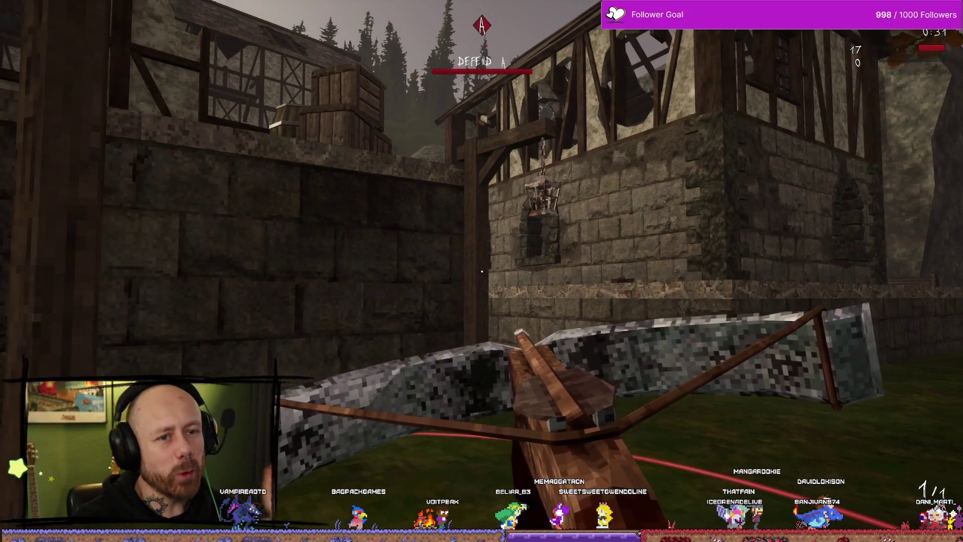
key("Escape")
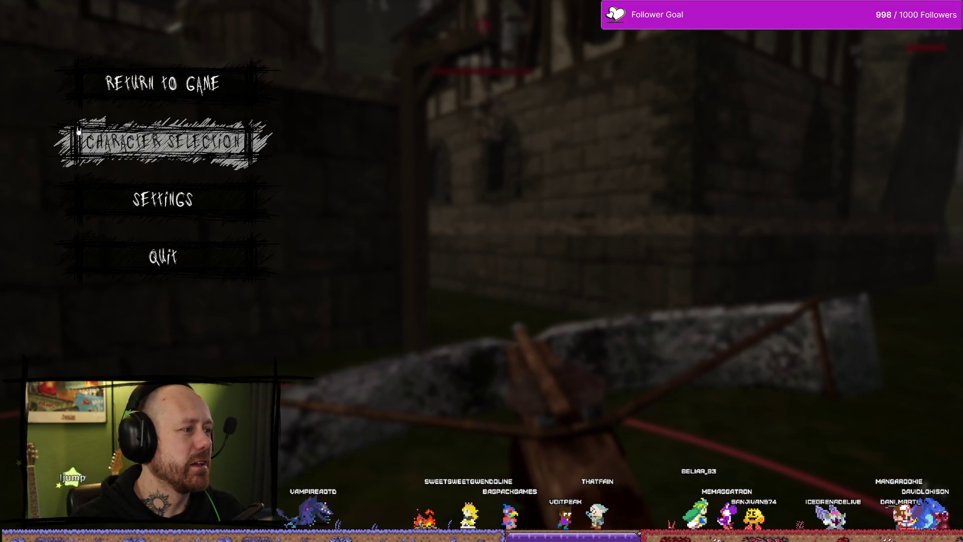
left_click(145, 143)
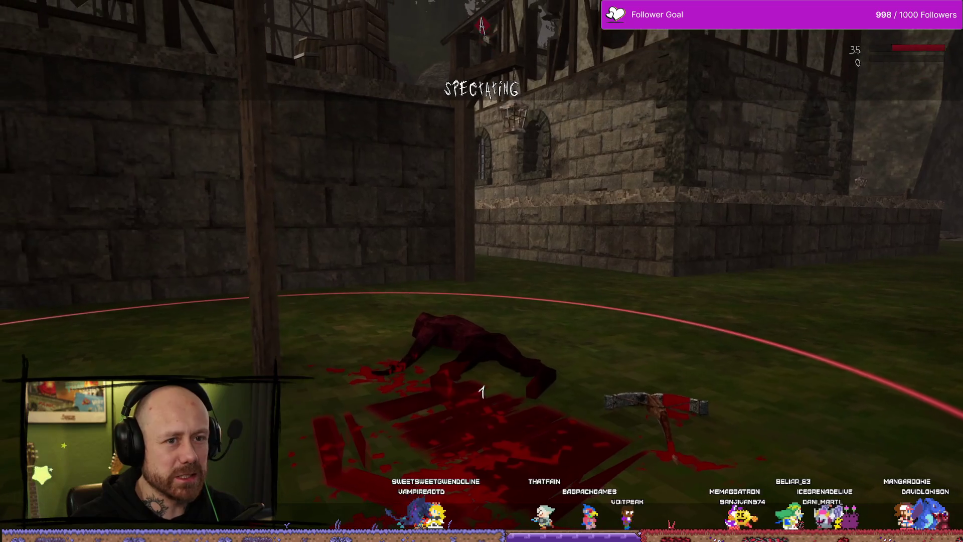
Step: Respawn, redeploy with the crossbow and knife loadout, and quit the finished 50–0 match
left_click(482, 271)
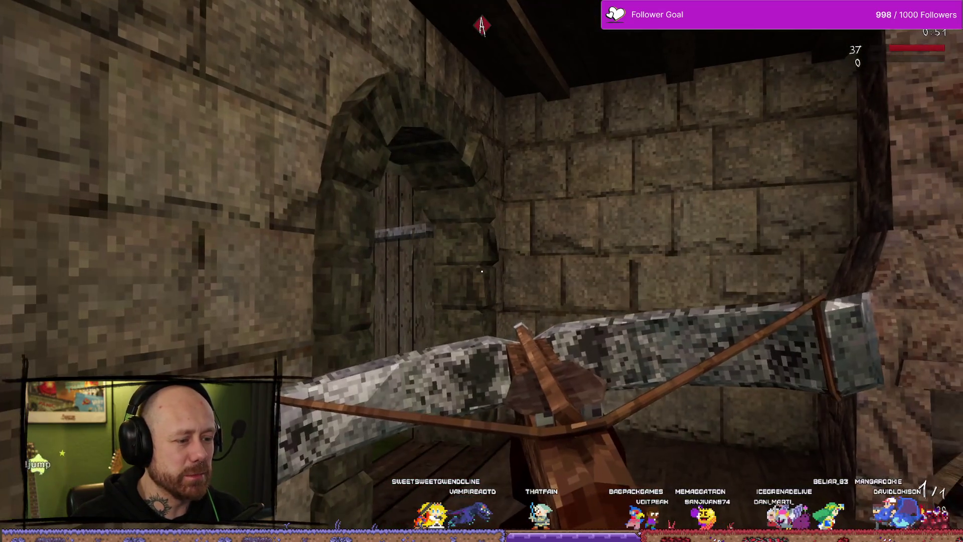
key("Escape")
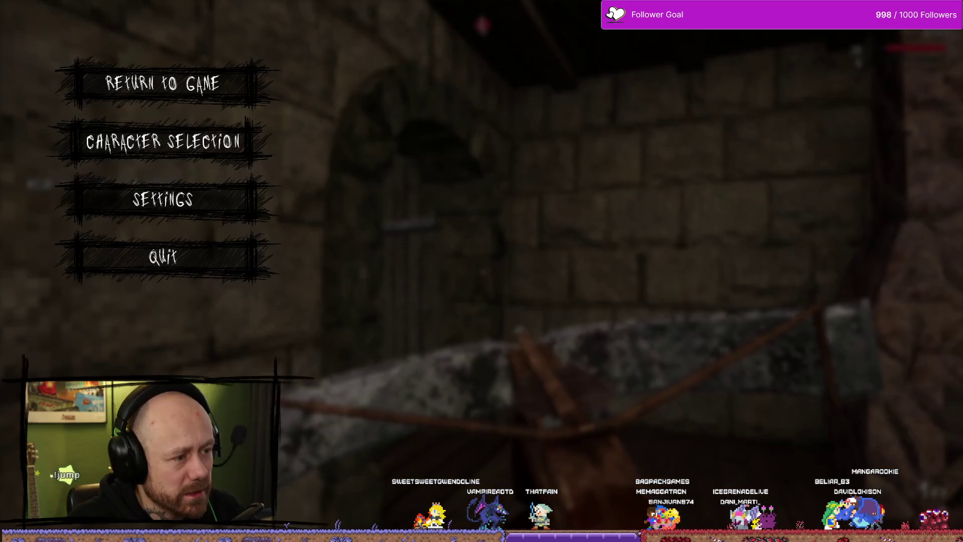
key("Escape")
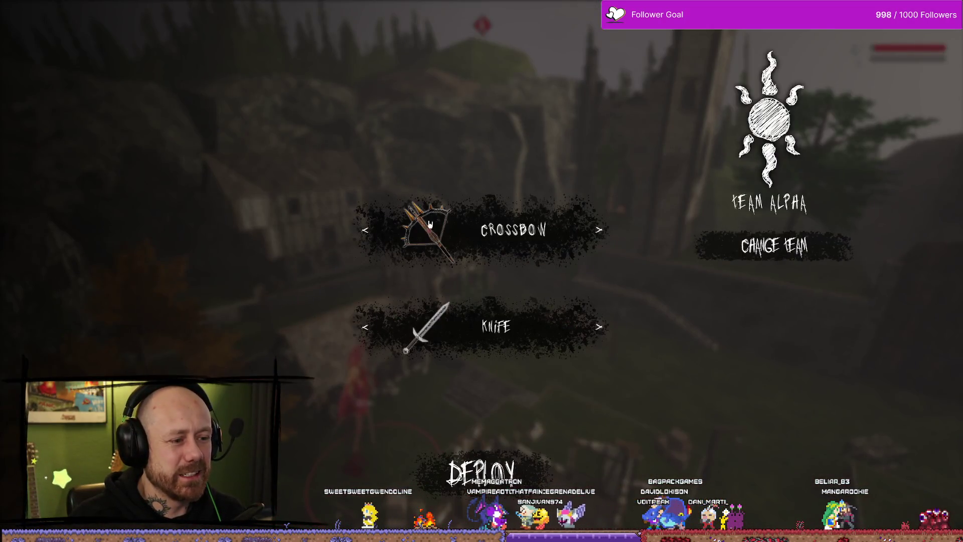
left_click(533, 464)
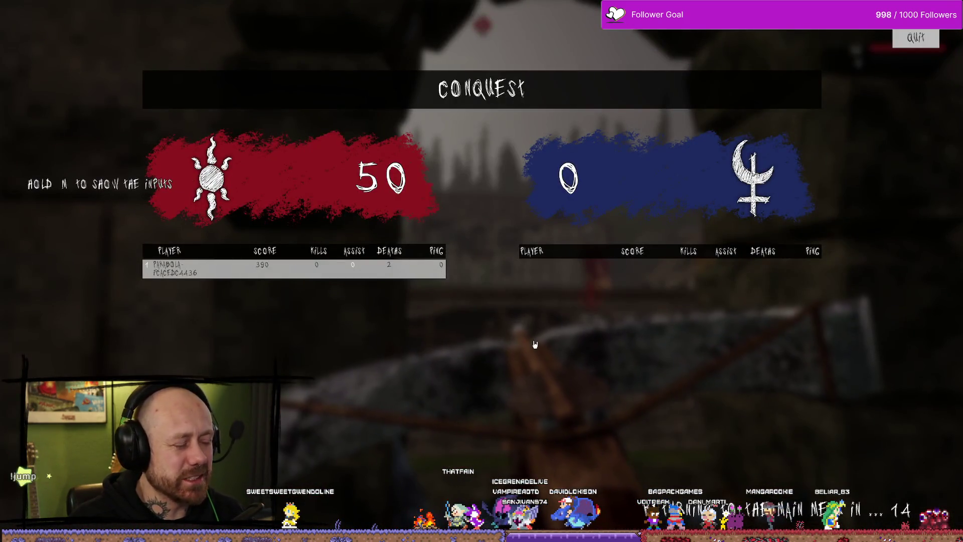
left_click(925, 39)
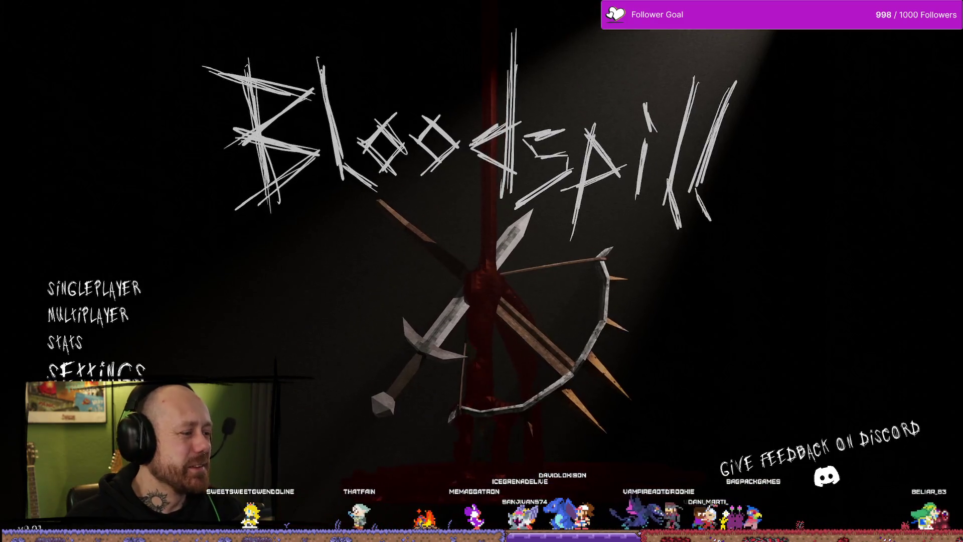
left_click(99, 351)
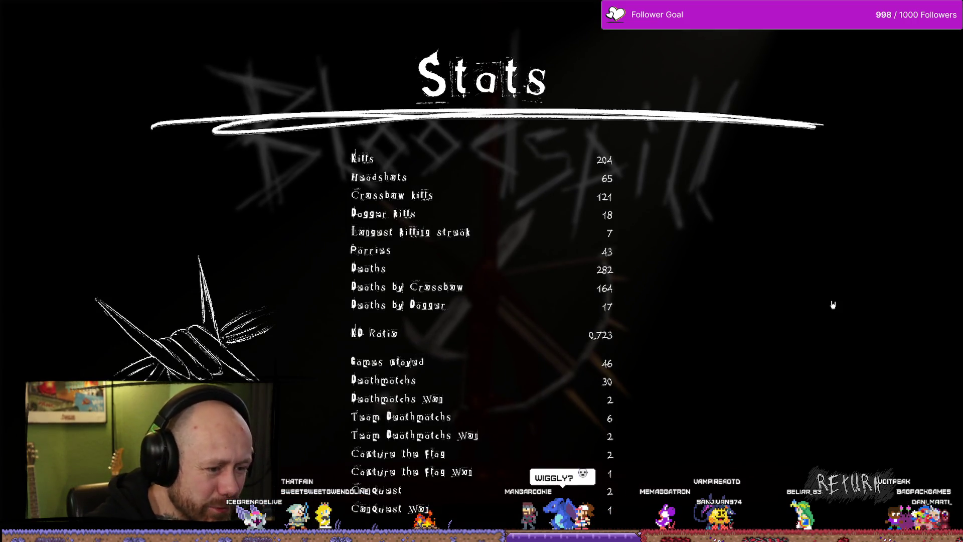
left_click(848, 482)
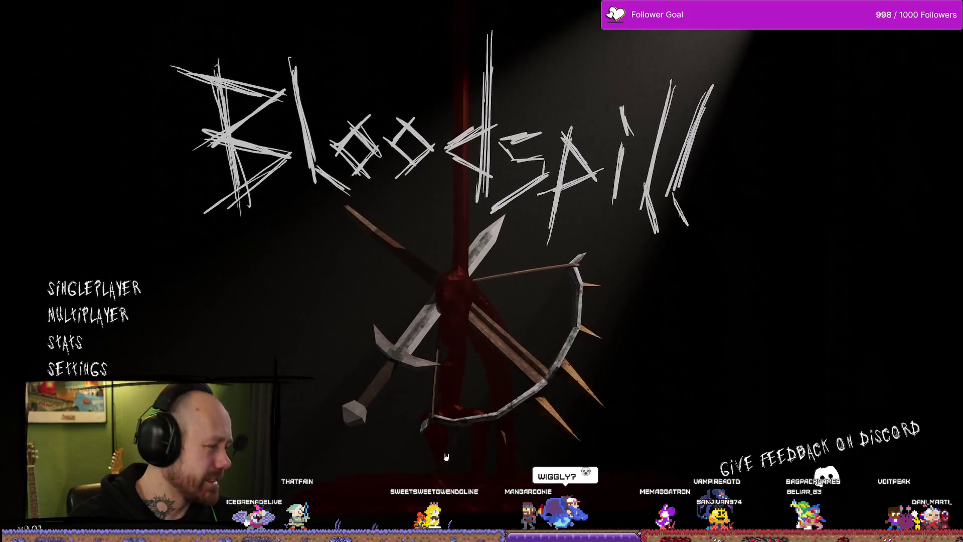
Step: Start the Ruined Village Deathmatch with 3 bots, advance, land a crossbow headshot, and respawn
left_click(94, 288)
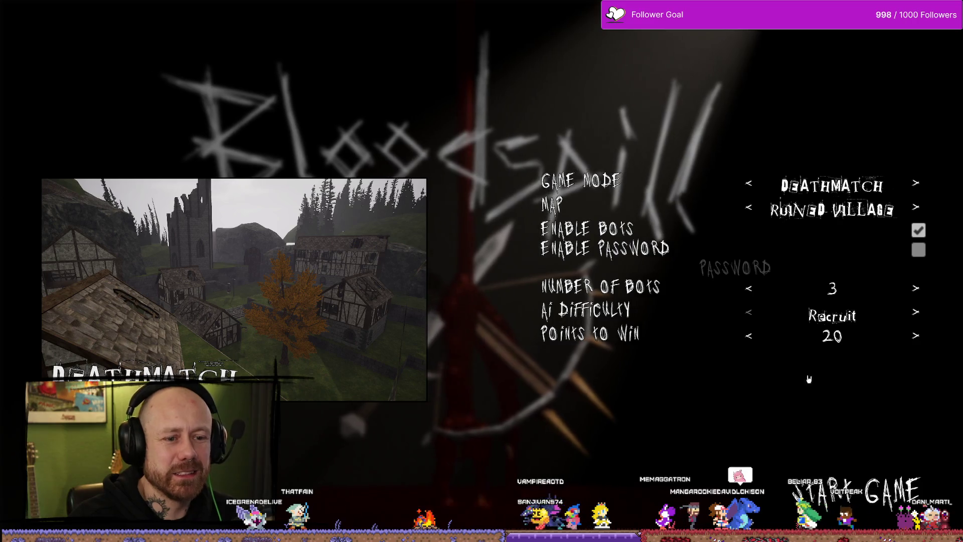
left_click(855, 491)
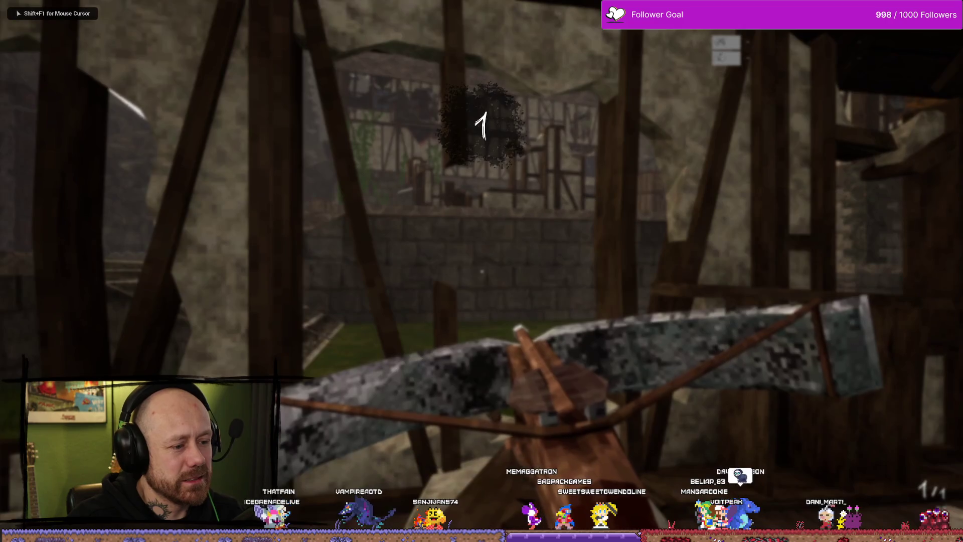
key("w")
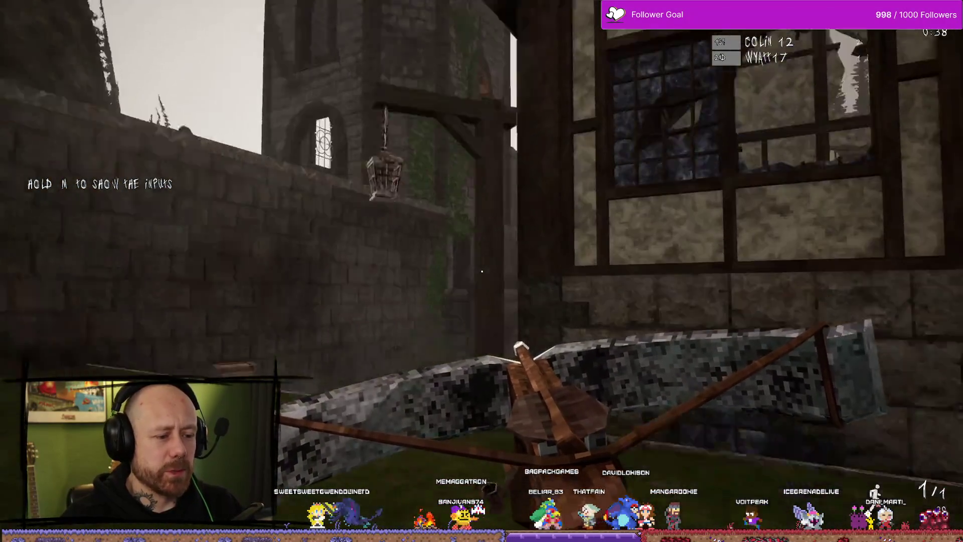
key("w")
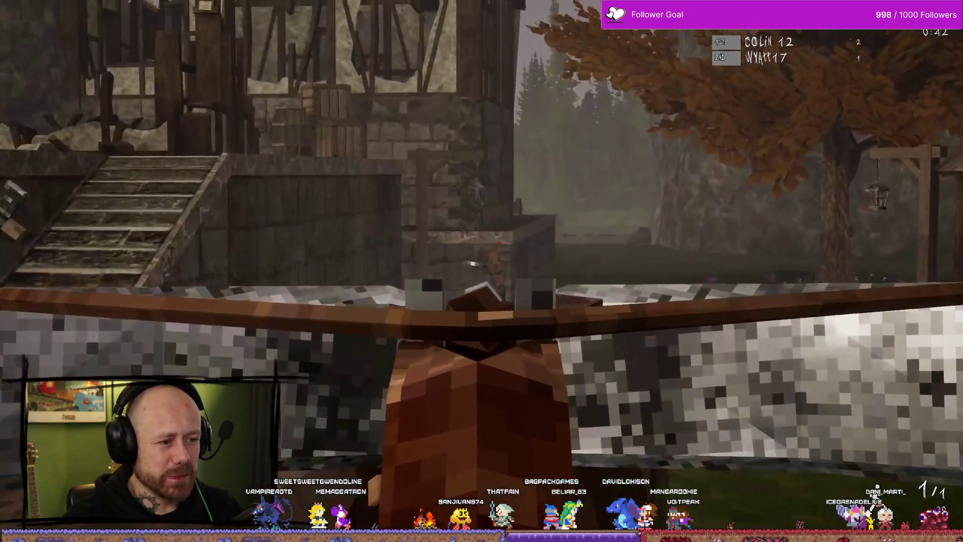
left_click(482, 271)
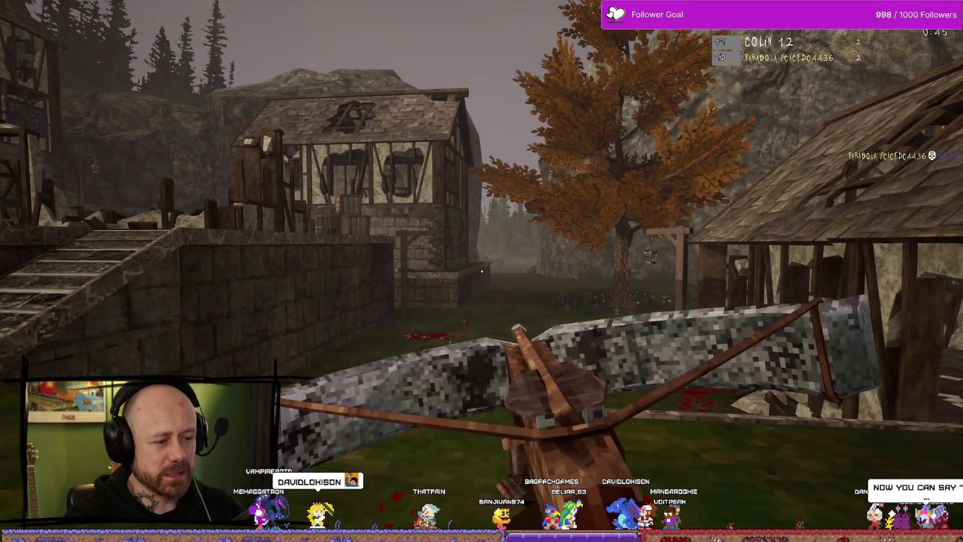
mouse_move(482, 271)
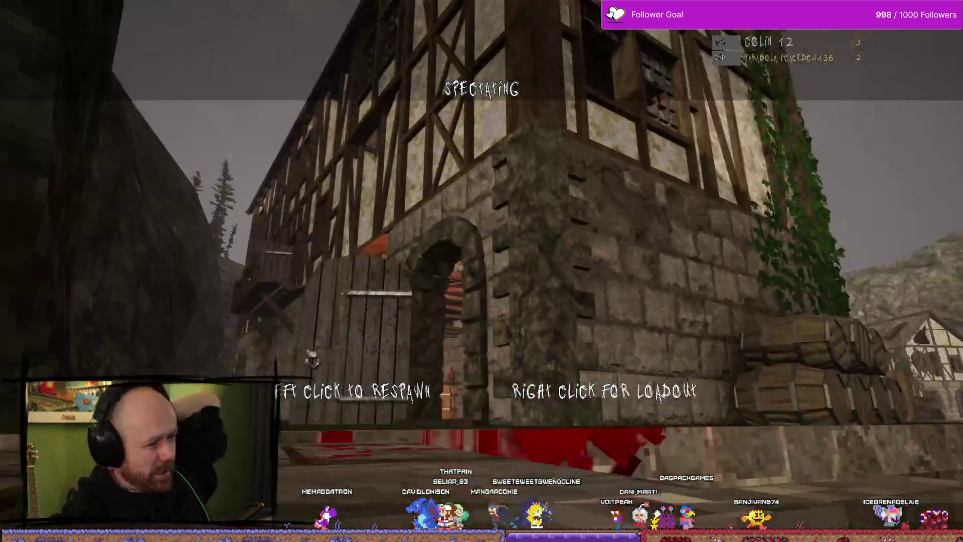
left_click(710, 300)
Step: Stop the play session with Esc and close the Firefox image window
key("Escape")
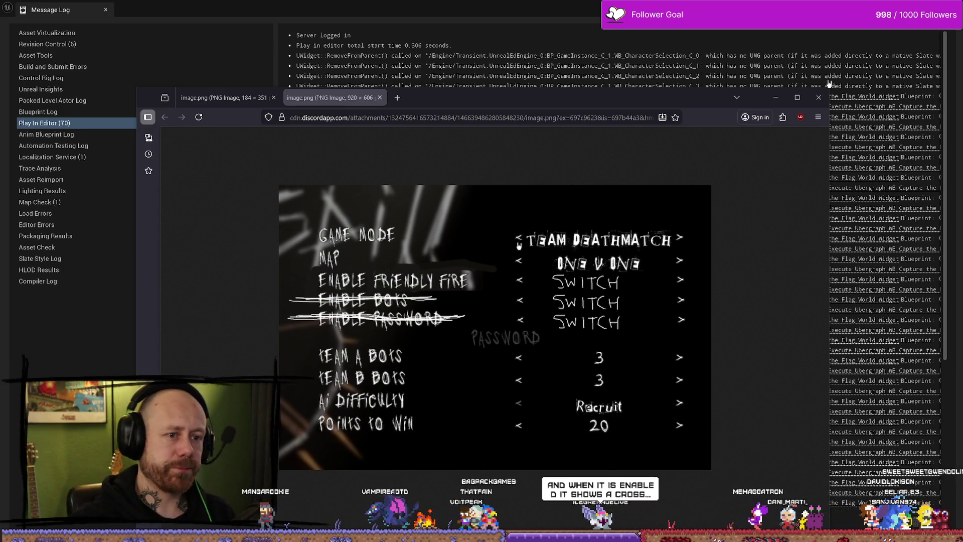
left_click(819, 98)
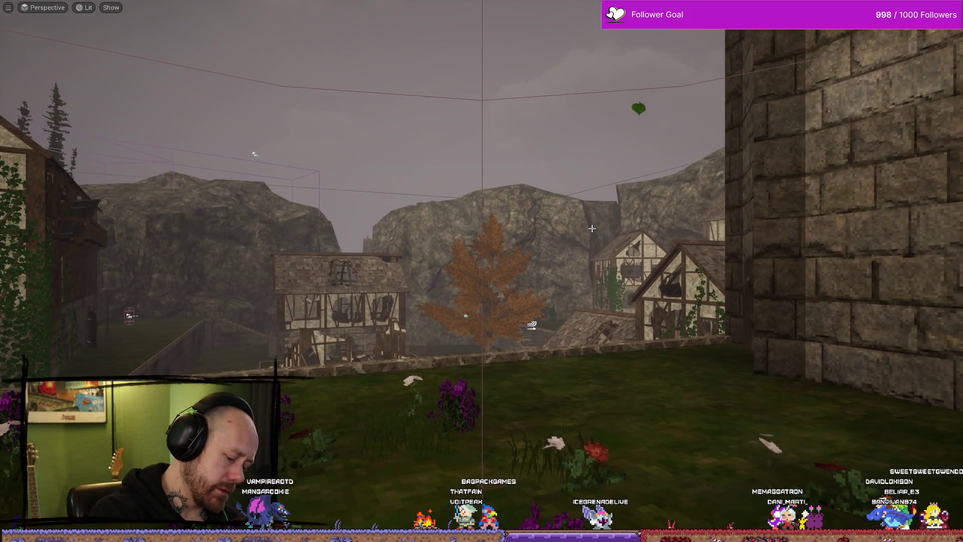
Step: Launch the level with Alt+P, stop it, exit fullscreen, and Play in the editor viewport
key("alt+p")
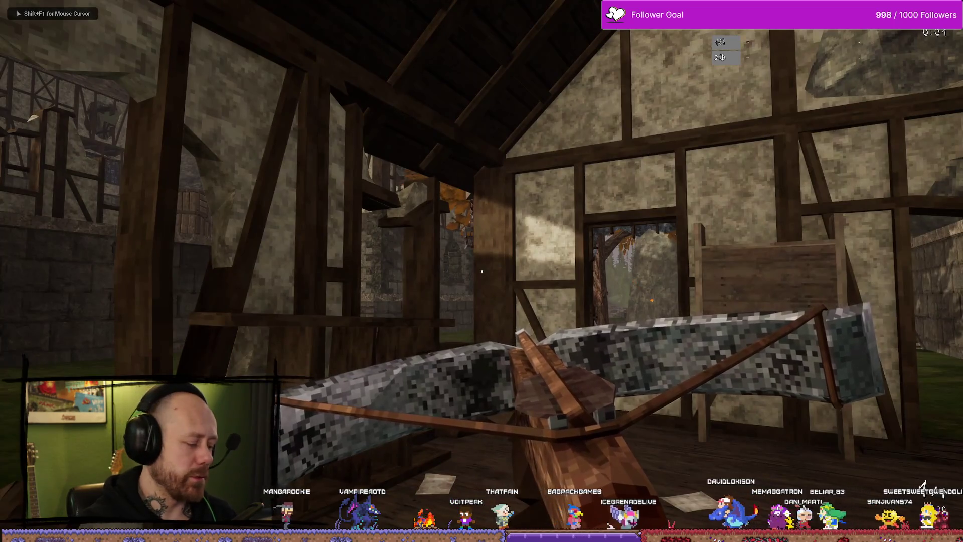
key("Escape")
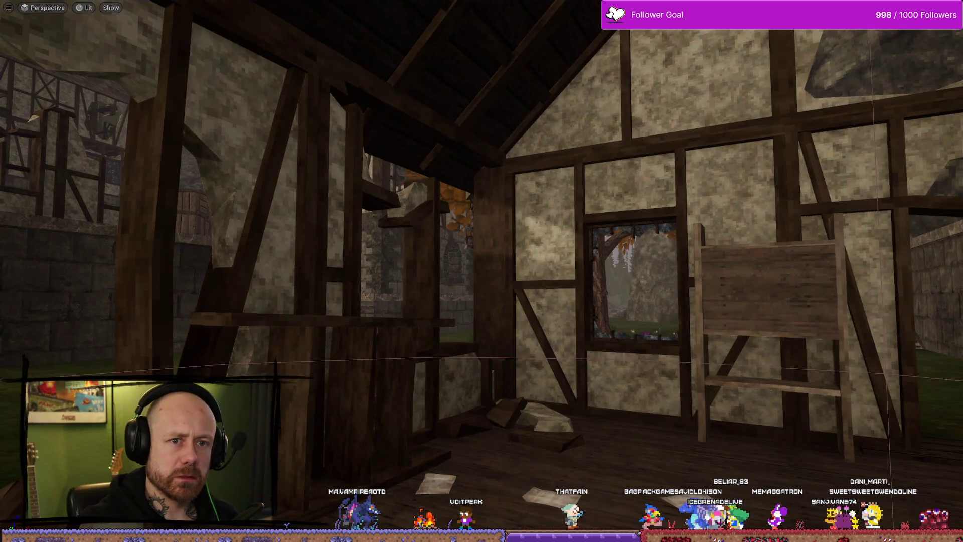
key("F11")
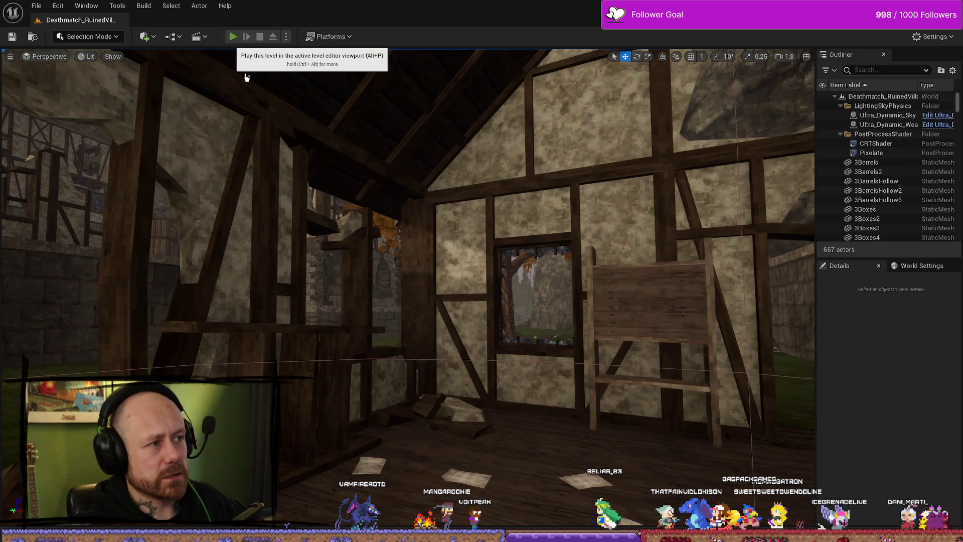
left_click(241, 37)
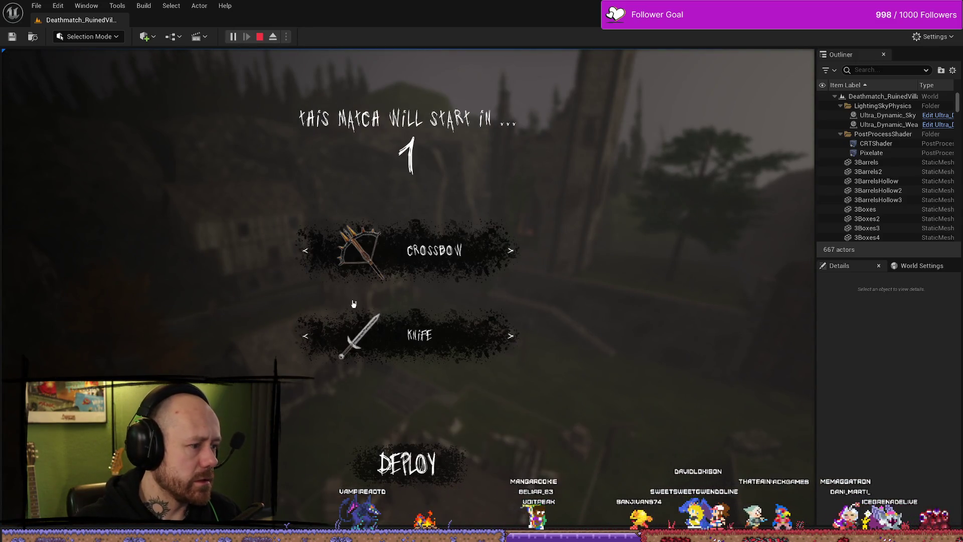
Step: Deploy with the crossbow, then pause and quit the match to the main menu
left_click(386, 459)
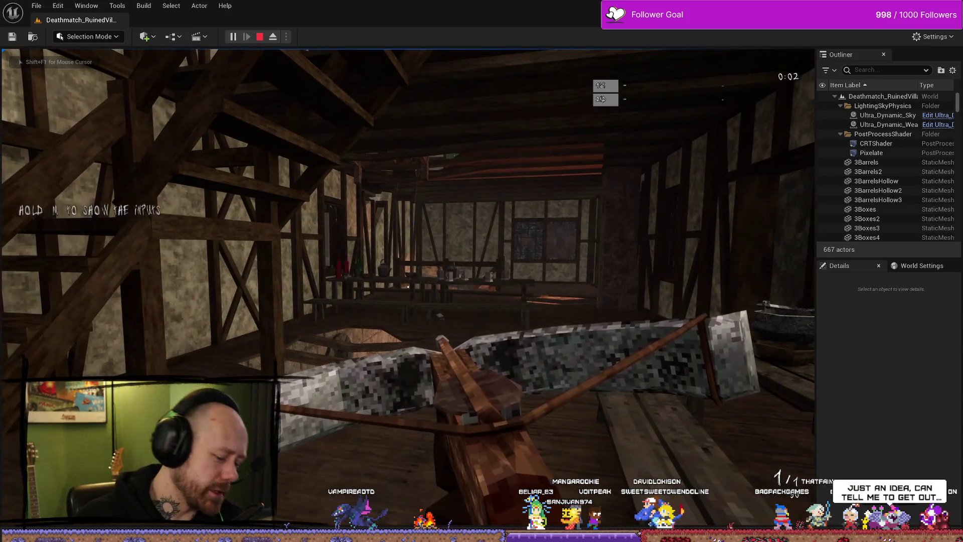
key("Escape")
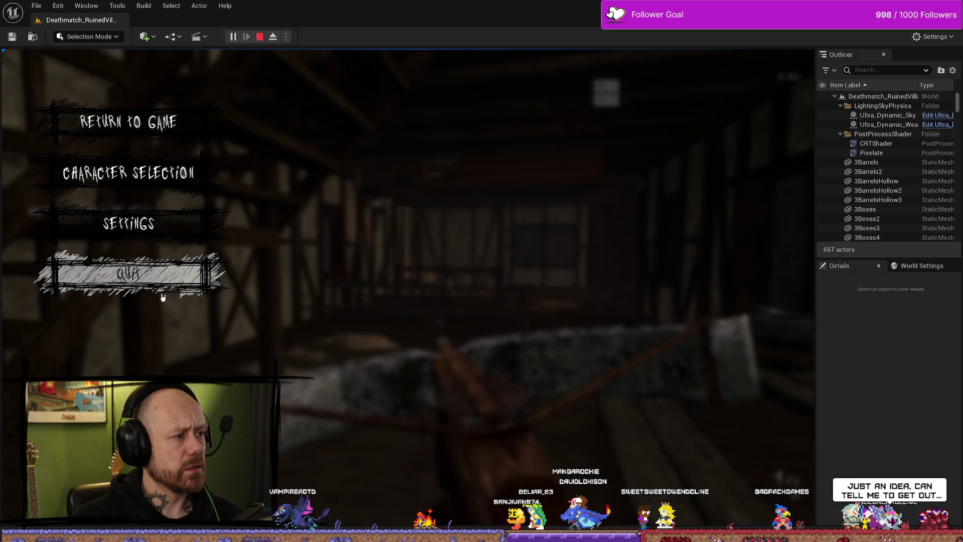
left_click(151, 281)
left_click(327, 338)
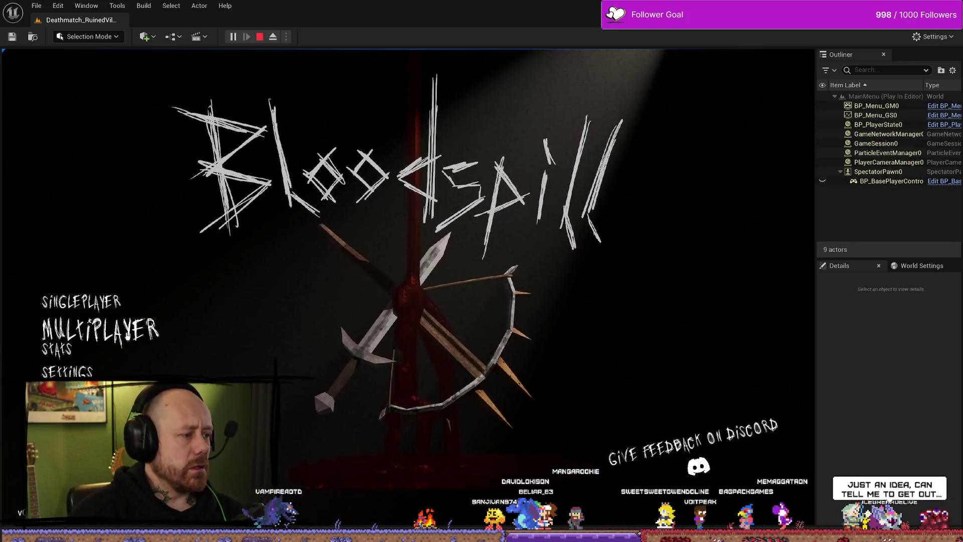
Step: In match setup, turn bots off, enable and edit a password, and cycle maps back to Ruined Village
left_click(76, 325)
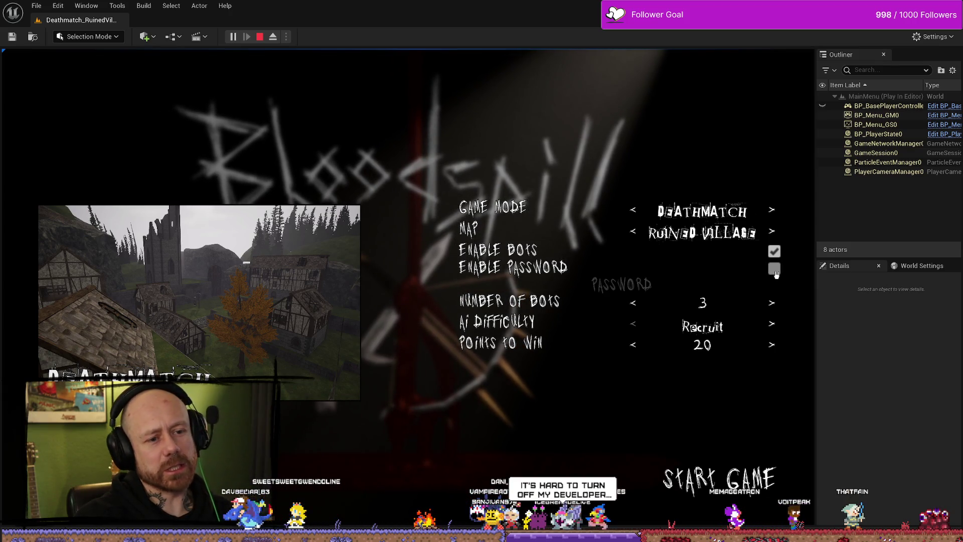
left_click(775, 251)
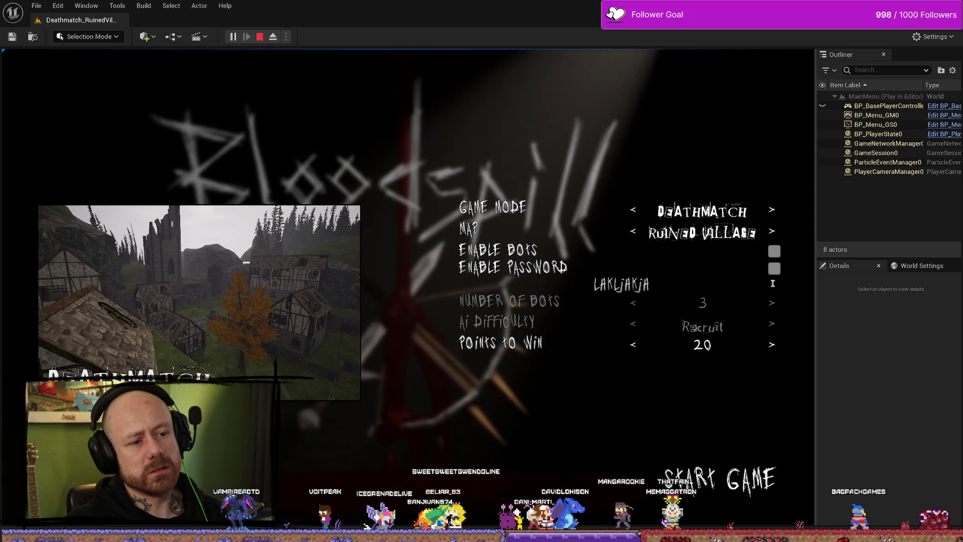
left_click(776, 269)
left_click(705, 280)
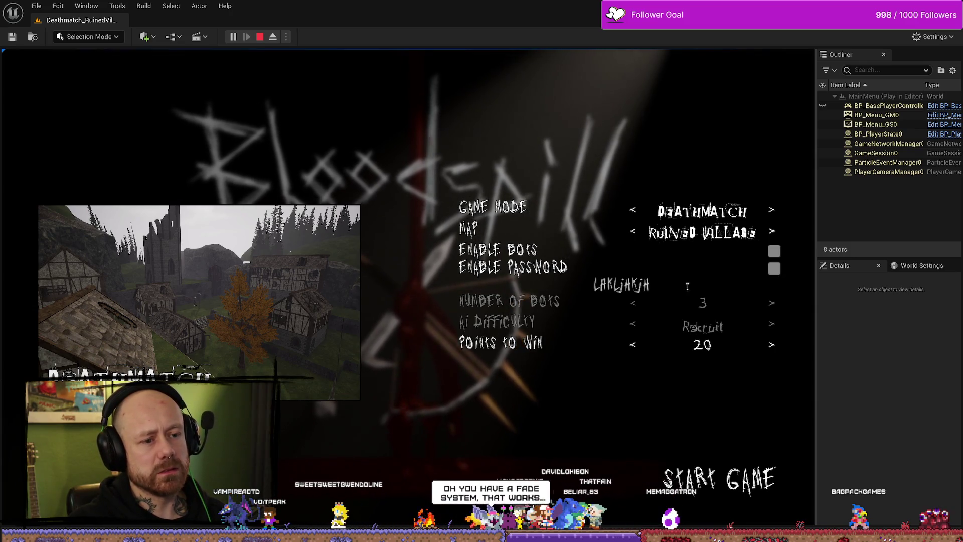
key("BackSpace")
key("BackSpace")
key("BackSpace")
key("BackSpace")
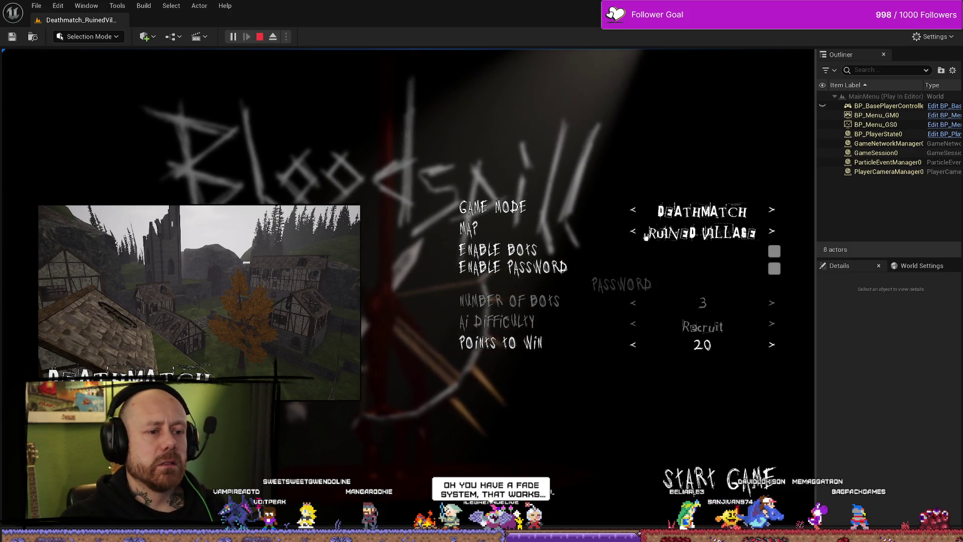
left_click(634, 232)
left_click(635, 232)
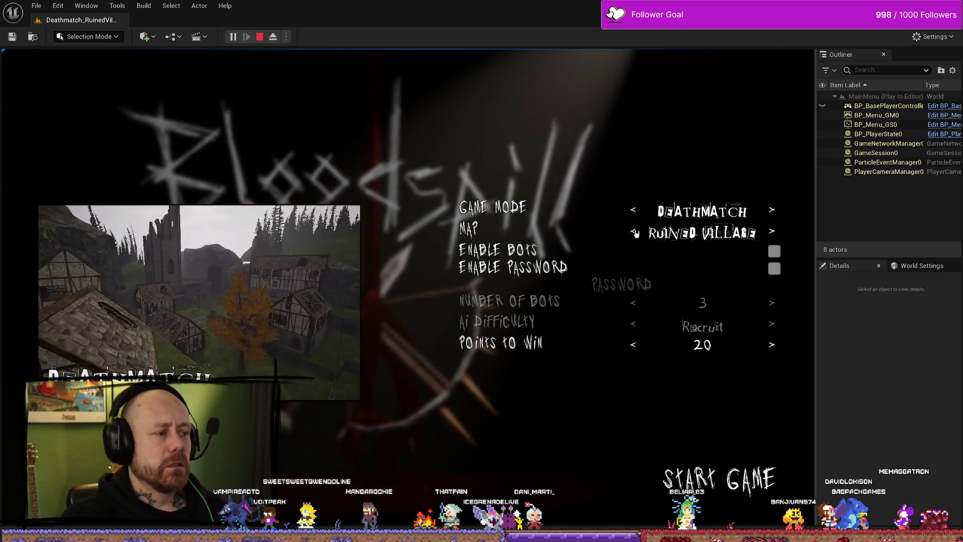
left_click(634, 232)
left_click(635, 233)
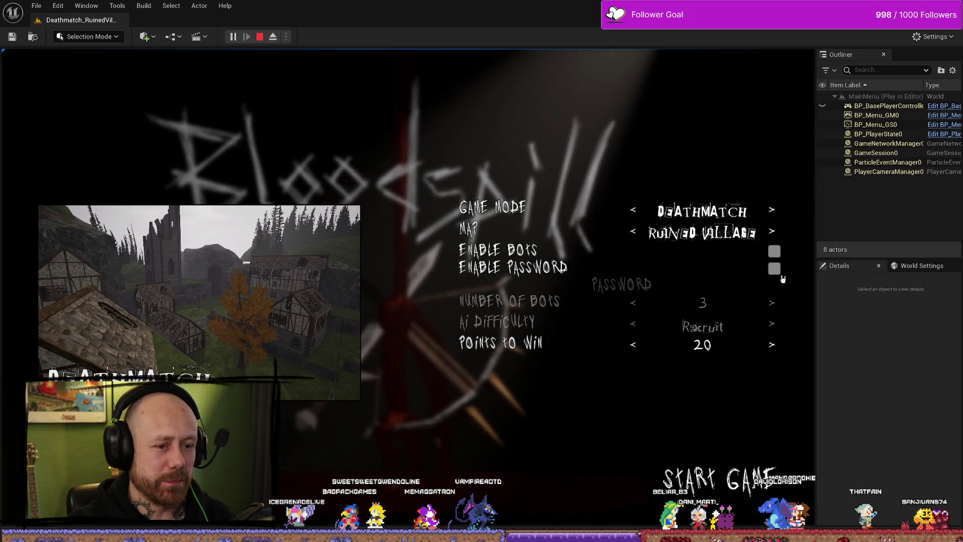
Step: Cycle the game mode to Team Deathmatch and toggle the bots, friendly-fire and password checkboxes
left_click(776, 253)
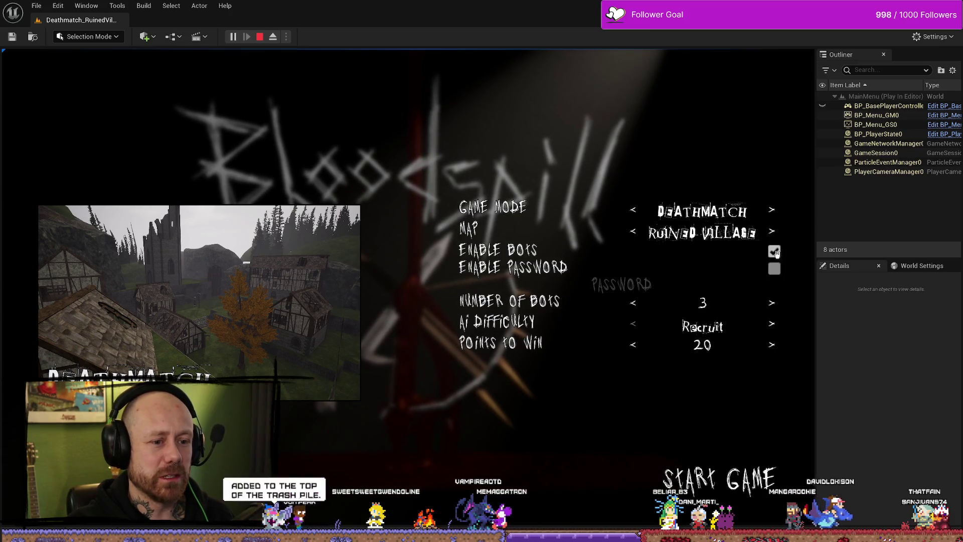
left_click(775, 269)
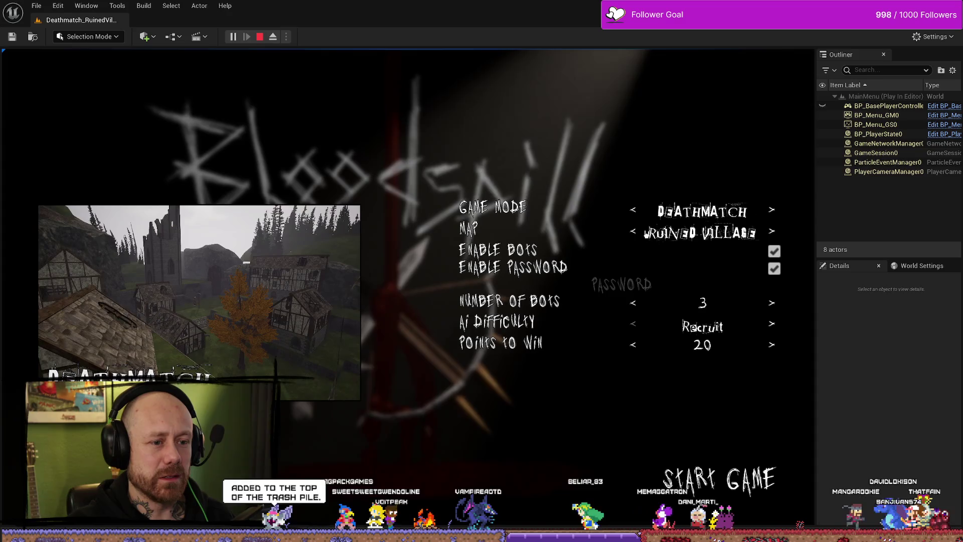
left_click(633, 210)
left_click(633, 210)
left_click(633, 210)
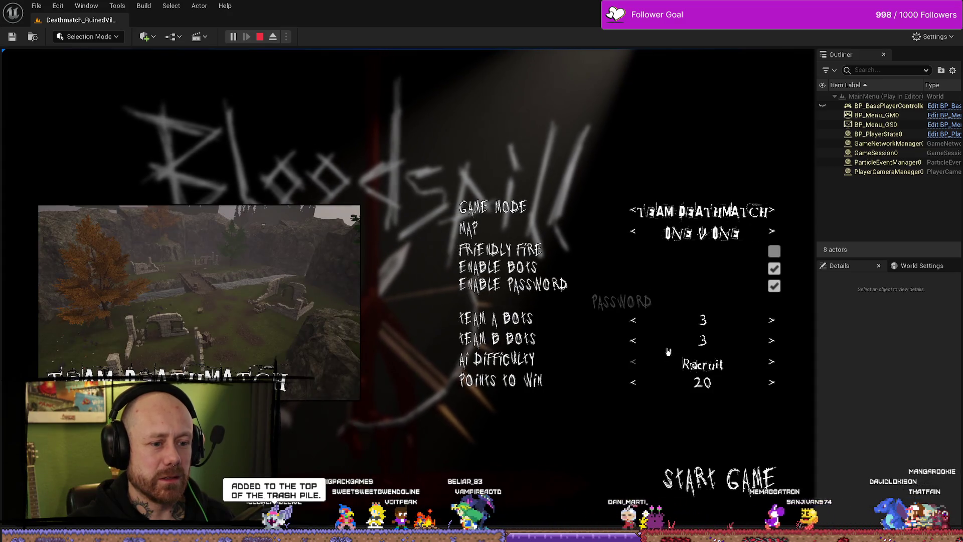
left_click(776, 253)
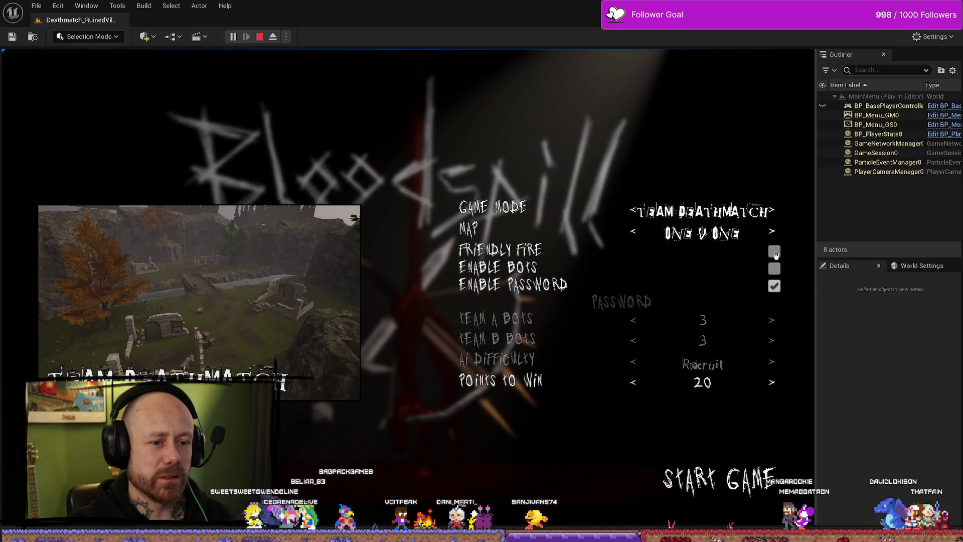
left_click(777, 253)
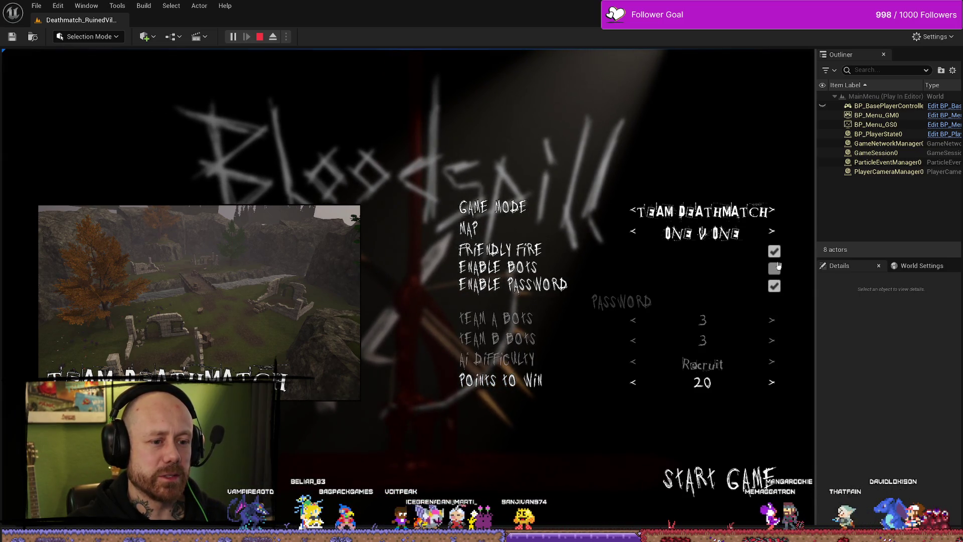
left_click(776, 268)
left_click(776, 269)
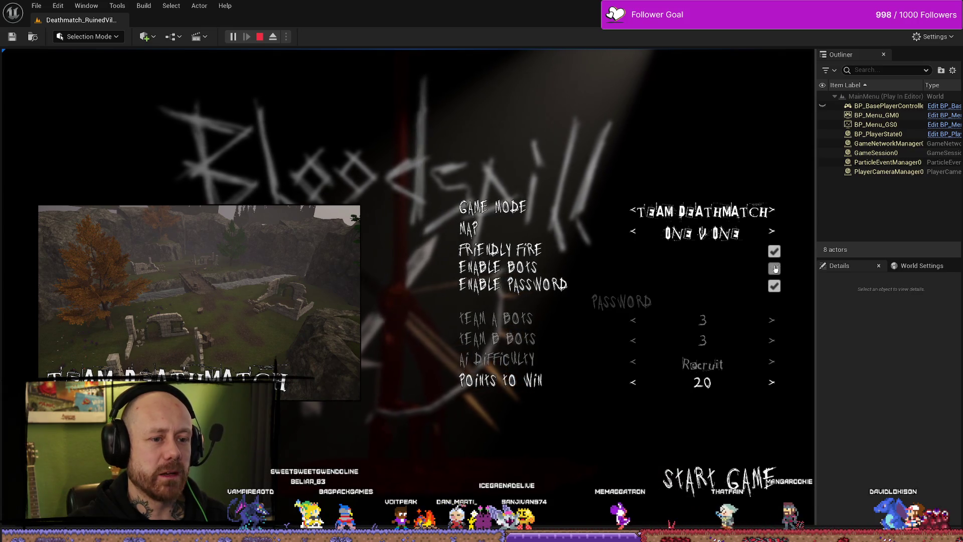
left_click(776, 268)
left_click(775, 286)
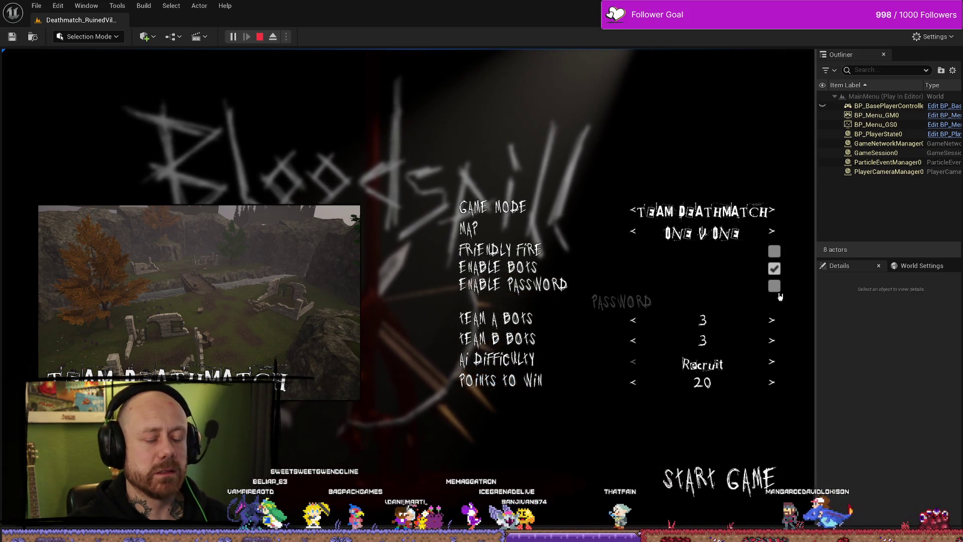
left_click(775, 286)
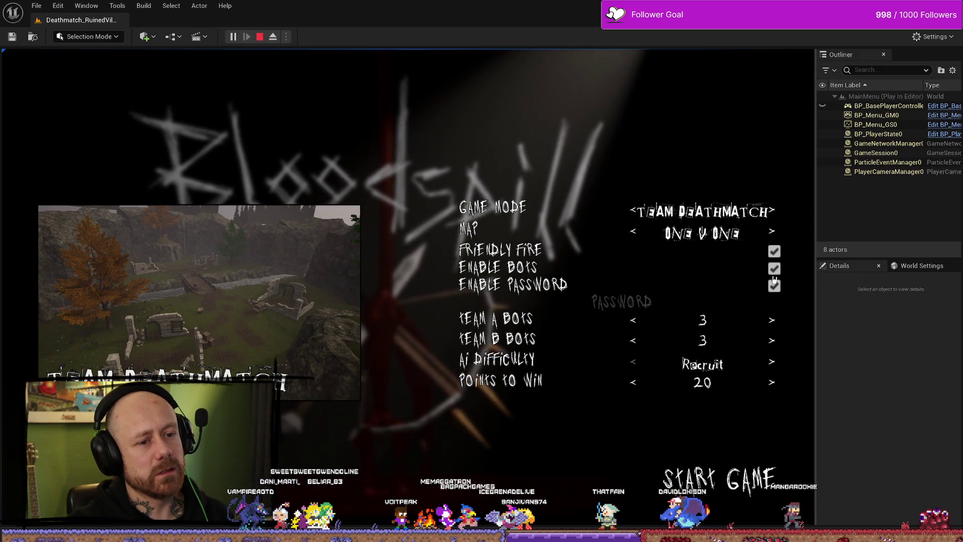
left_click(775, 269)
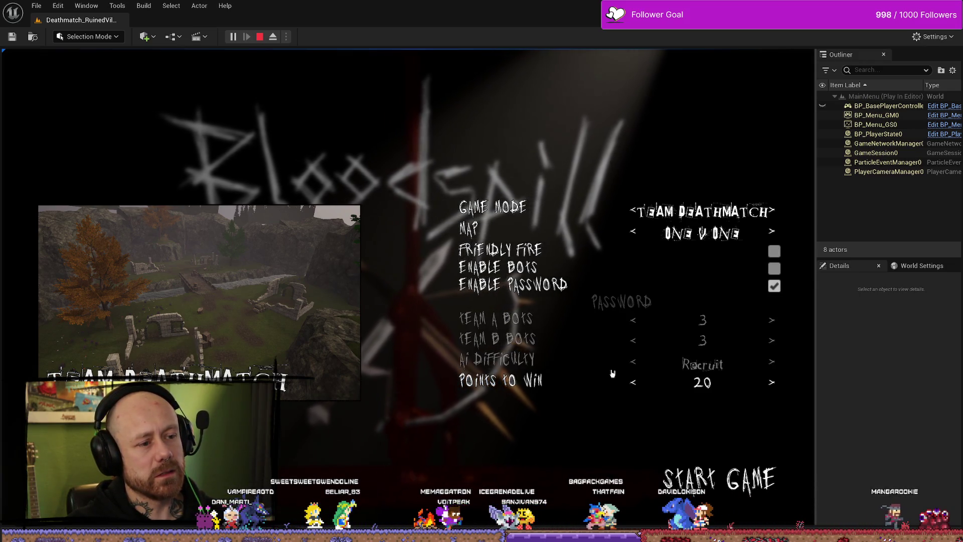
Step: Reopen the match setup and start Deathmatch on Ruined Village with 3 bots and 20 points
key("Escape")
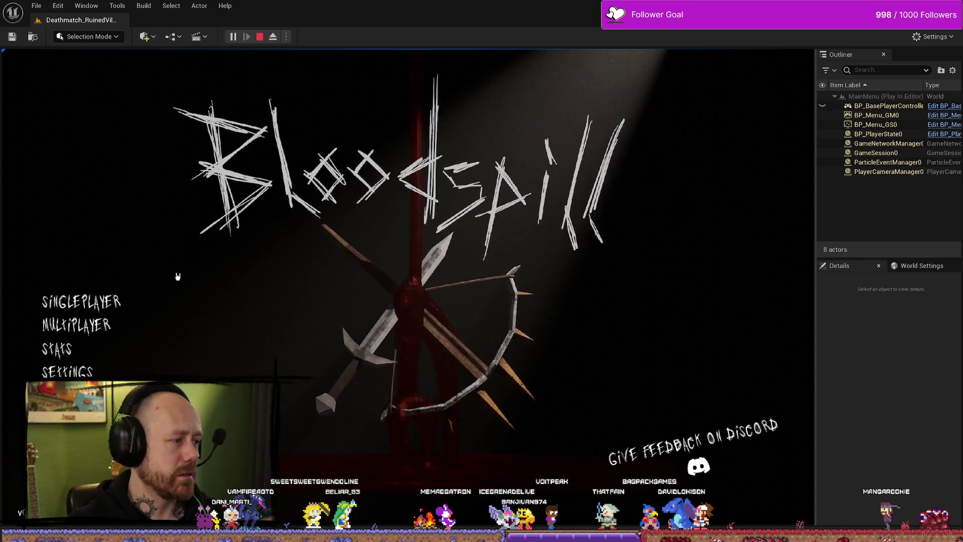
left_click(174, 277)
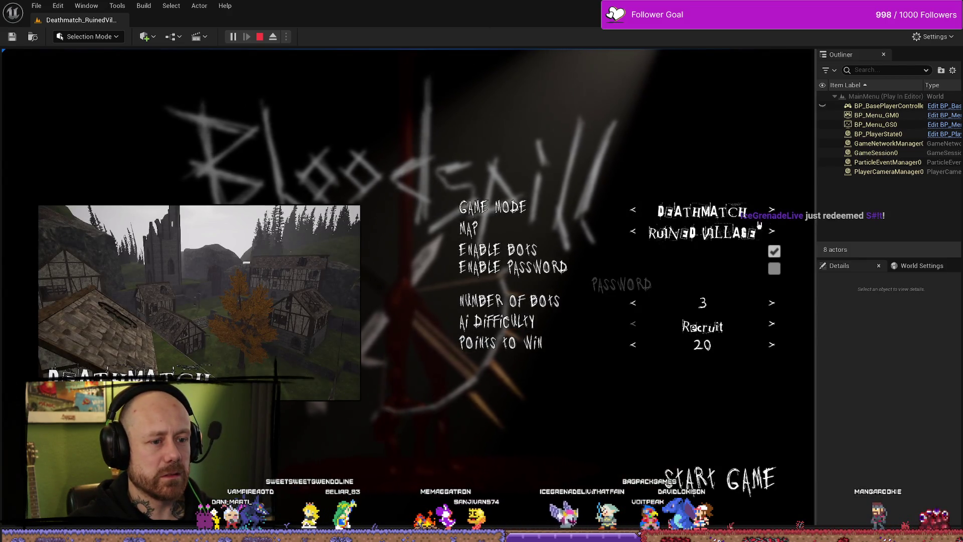
left_click(720, 479)
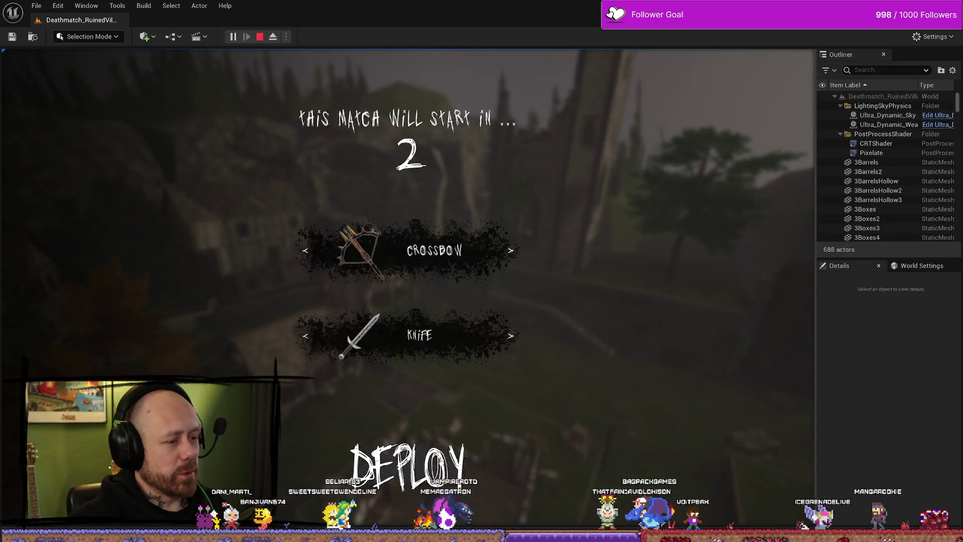
Step: Deploy, walk past the orange tree and up the courtyard stairs, and headshot a bot with the crossbow
left_click(408, 464)
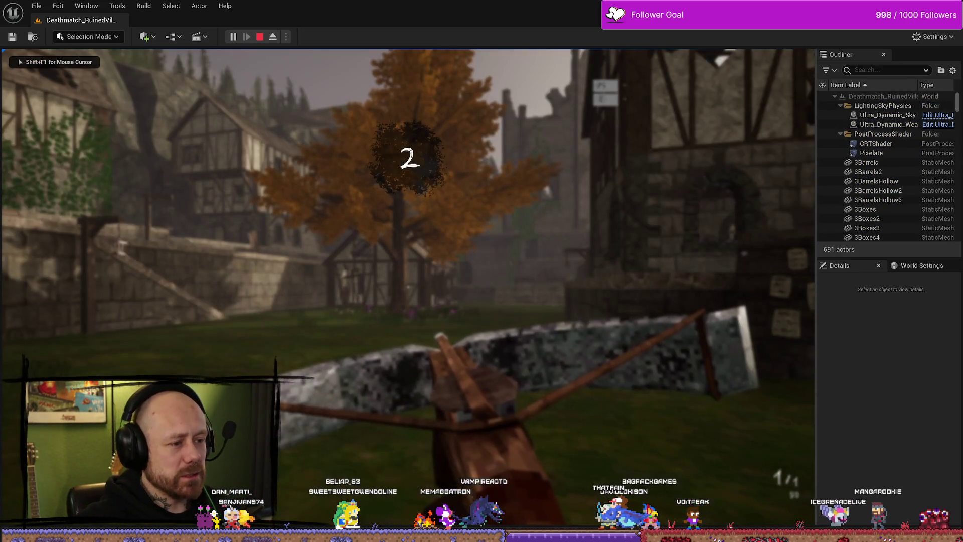
key("w")
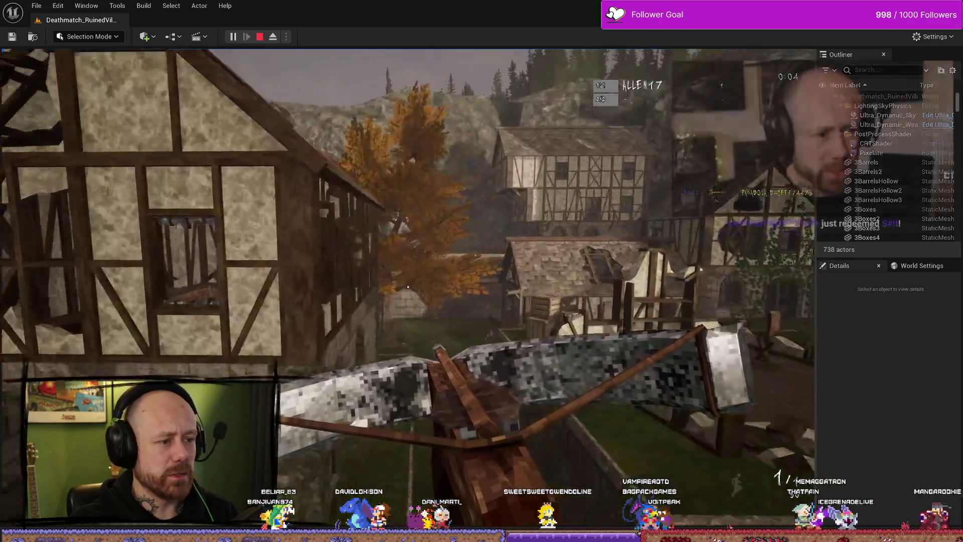
key("w")
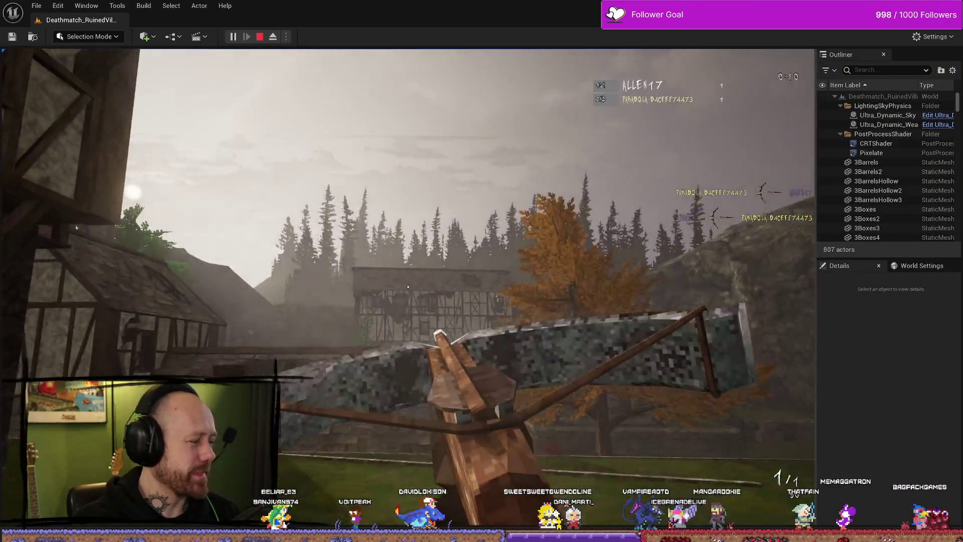
key("w")
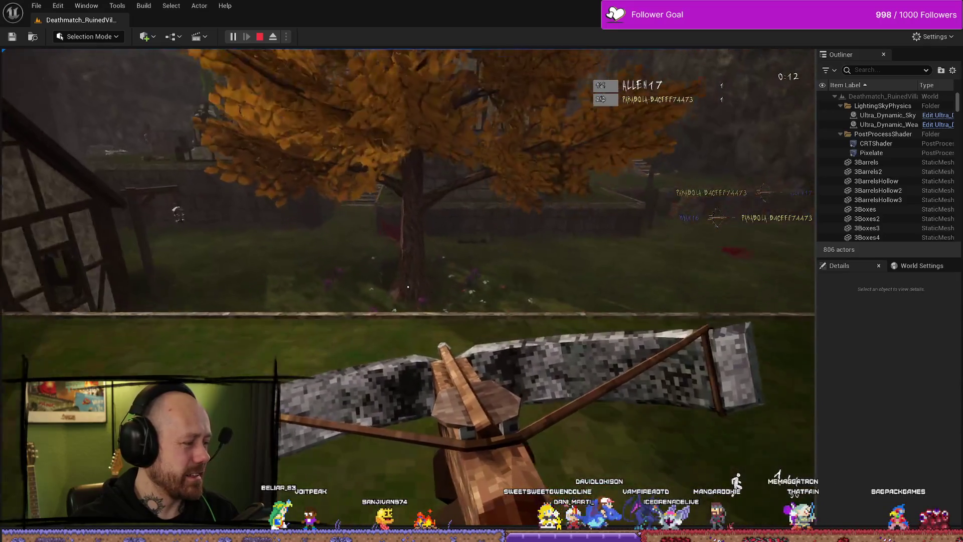
key("w")
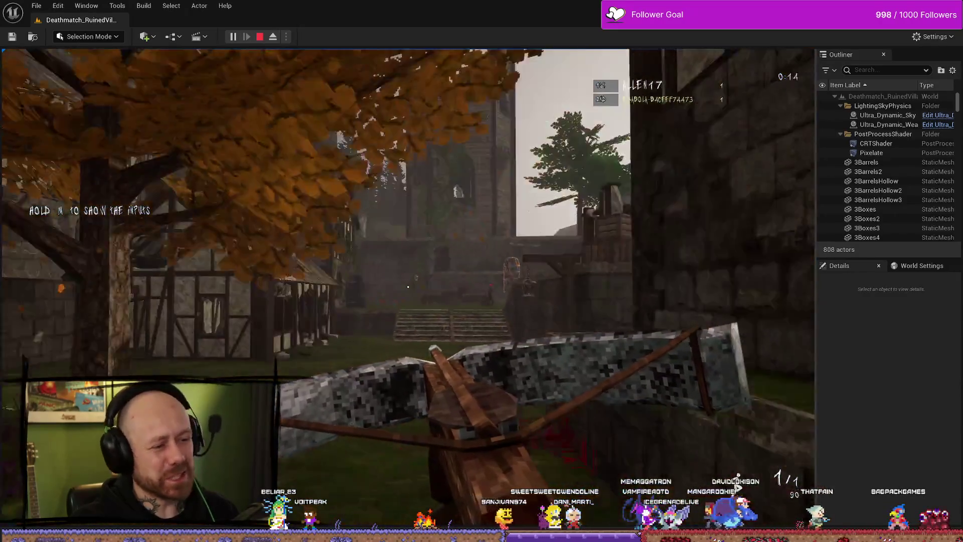
key("w")
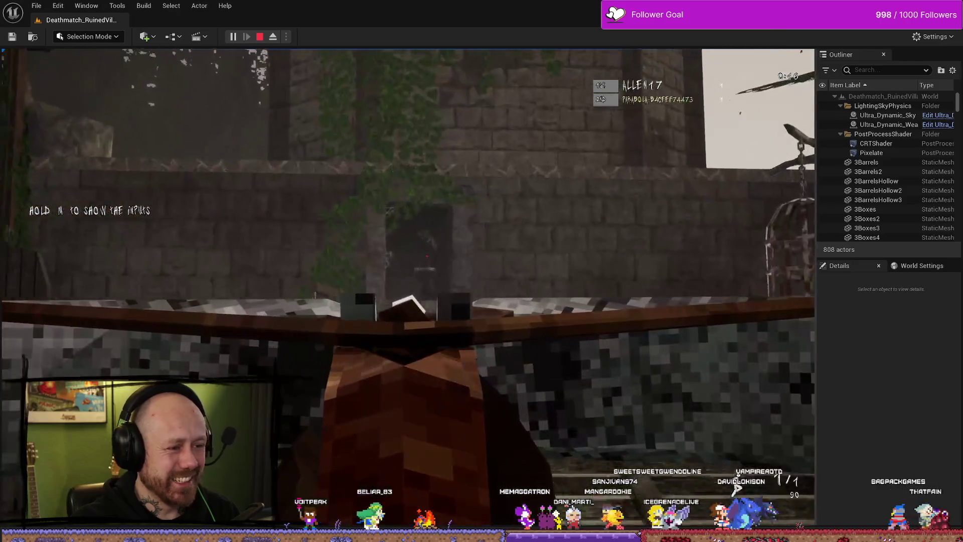
key("w")
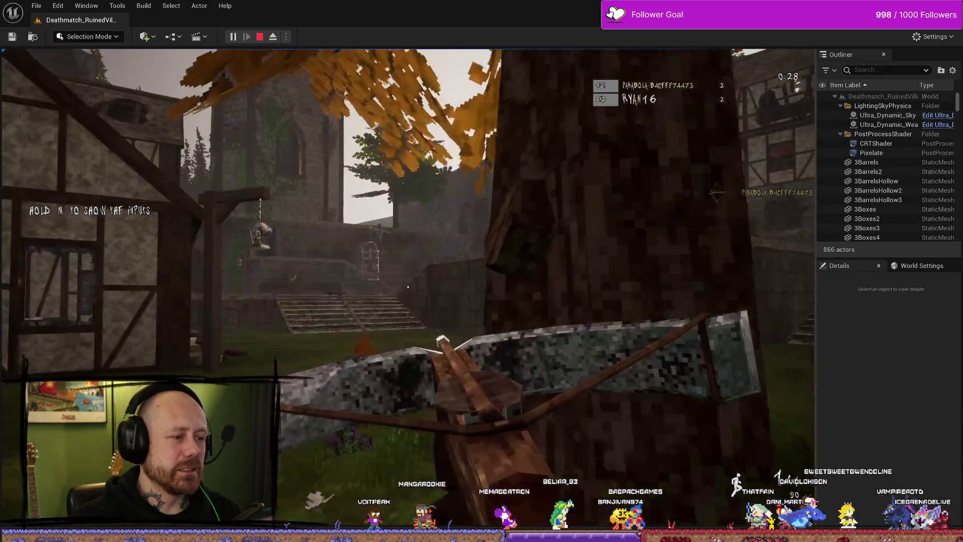
key("w")
key("w")
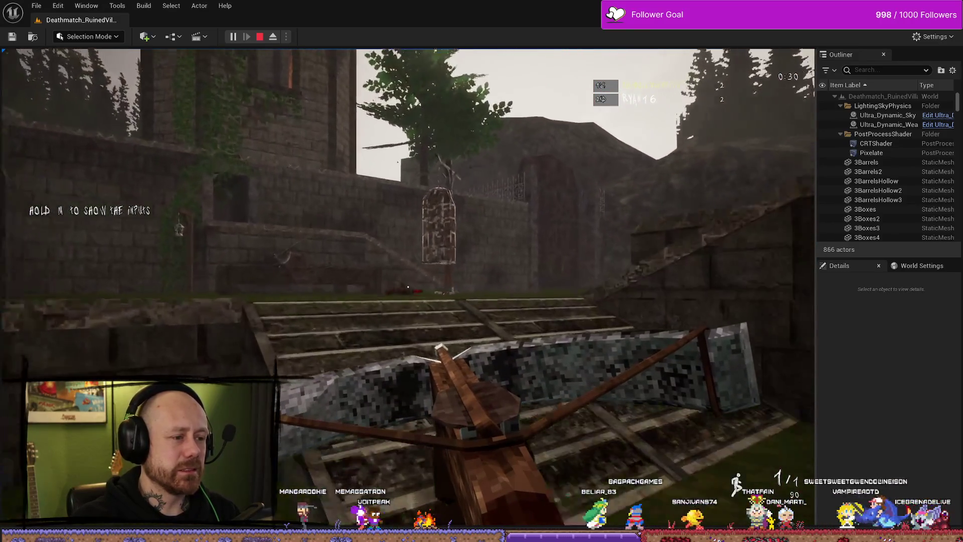
key("w")
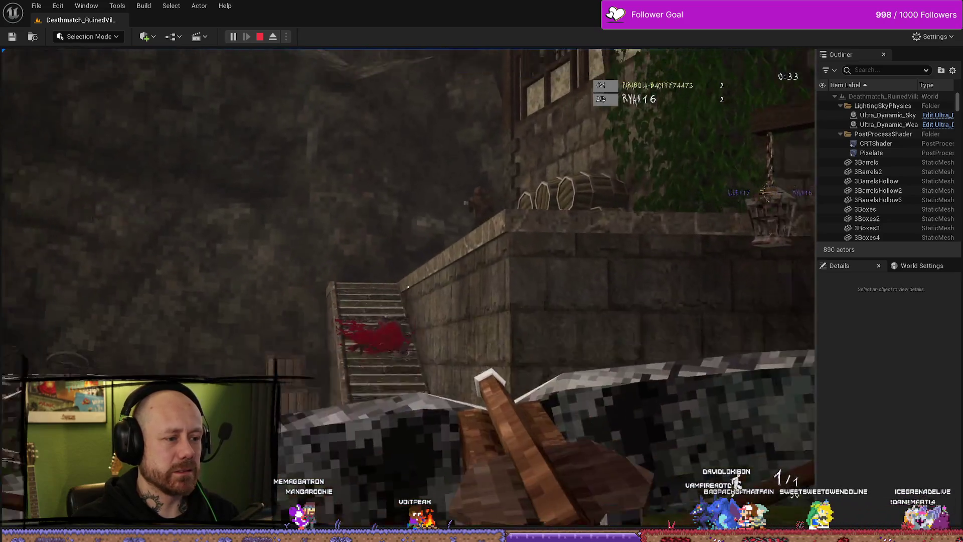
left_click(408, 287)
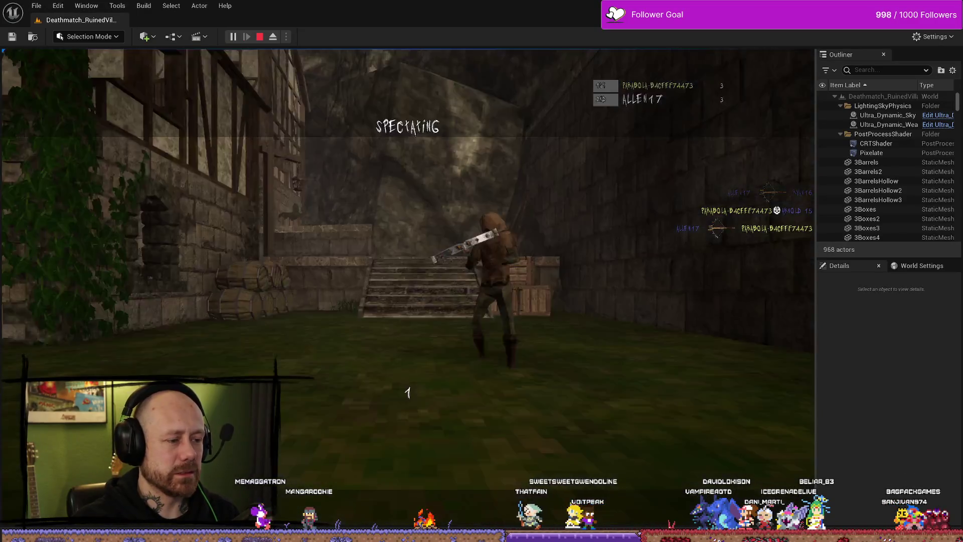
Step: Stop the Play In Editor session to return to editing Deathmatch_RuinedVillage
key("Escape")
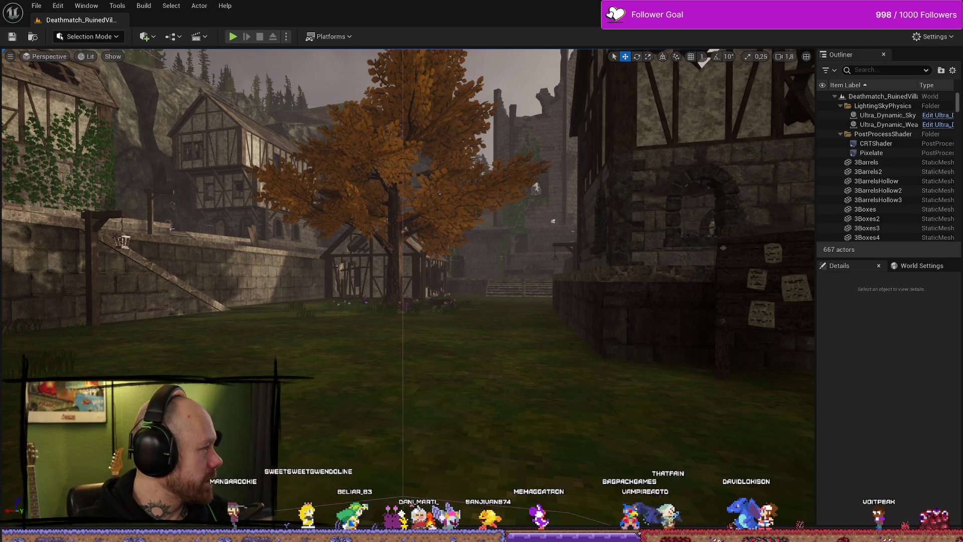
Step: Open the save dialog for the captured screenshot, proposed as image.png
key("ctrl+s")
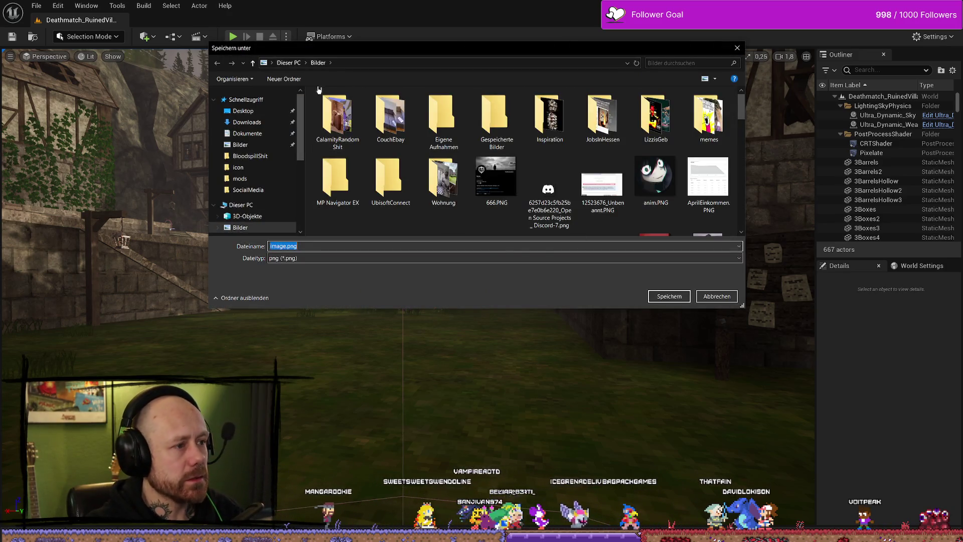
Step: Browse to PortableSSD (F:) > Pictures > BloodspillShit in the save dialog
scroll(296, 188, "down", 4)
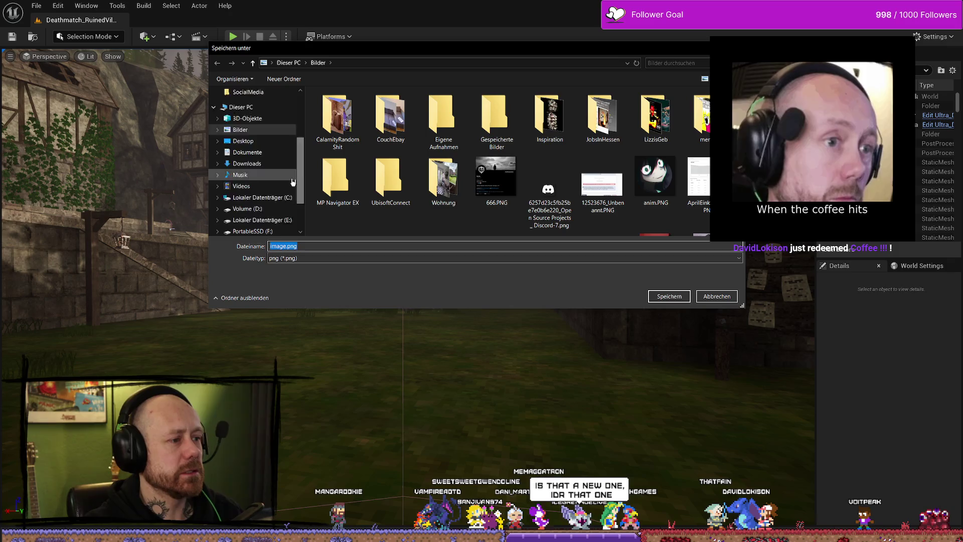
left_click(253, 194)
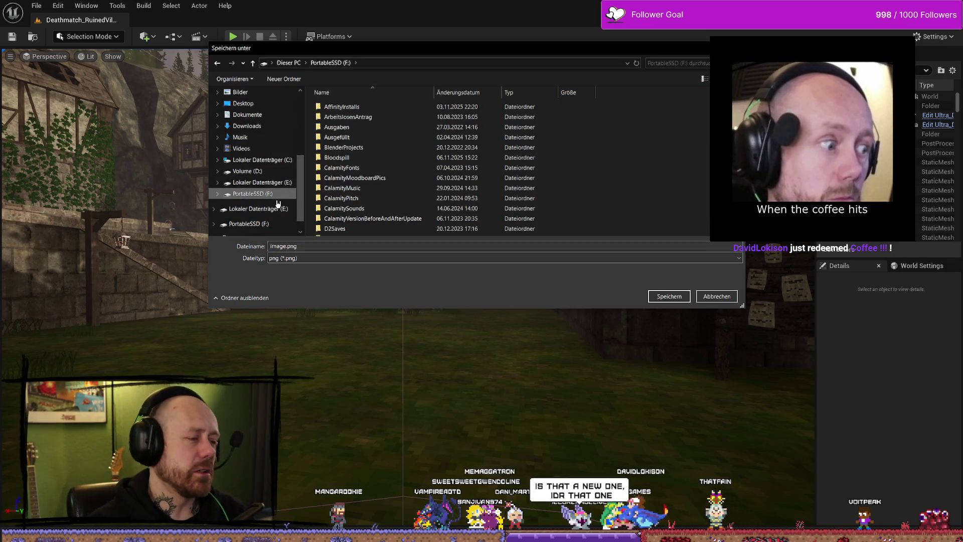
left_click(352, 159)
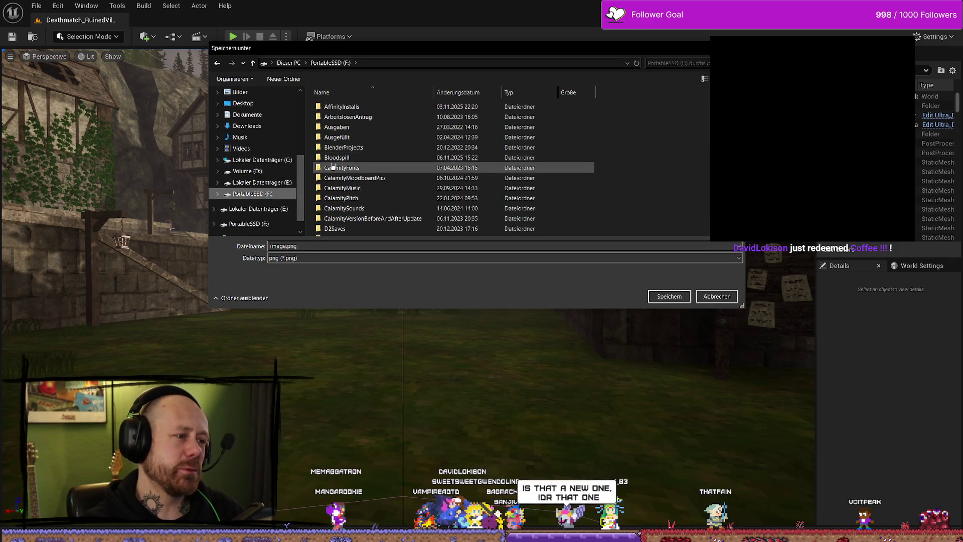
double_click(354, 160)
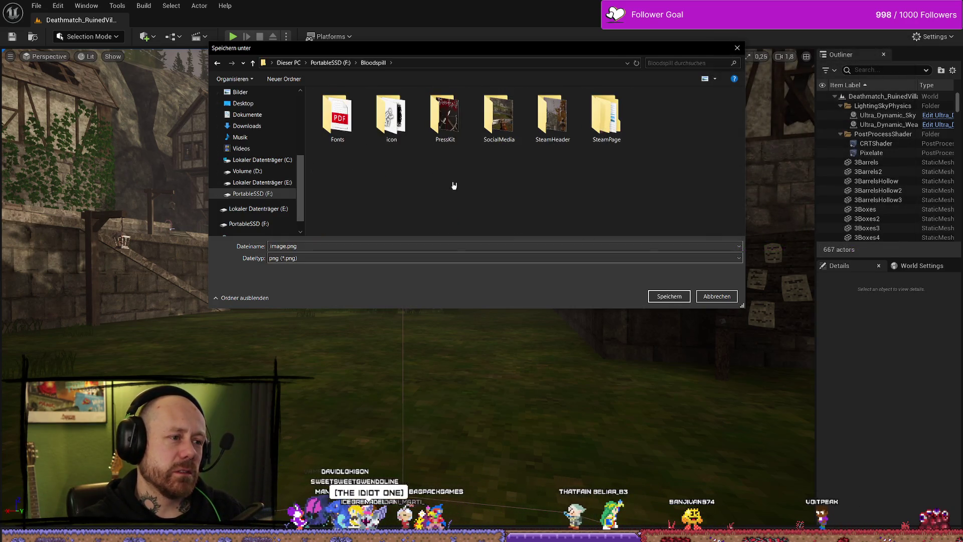
left_click(260, 195)
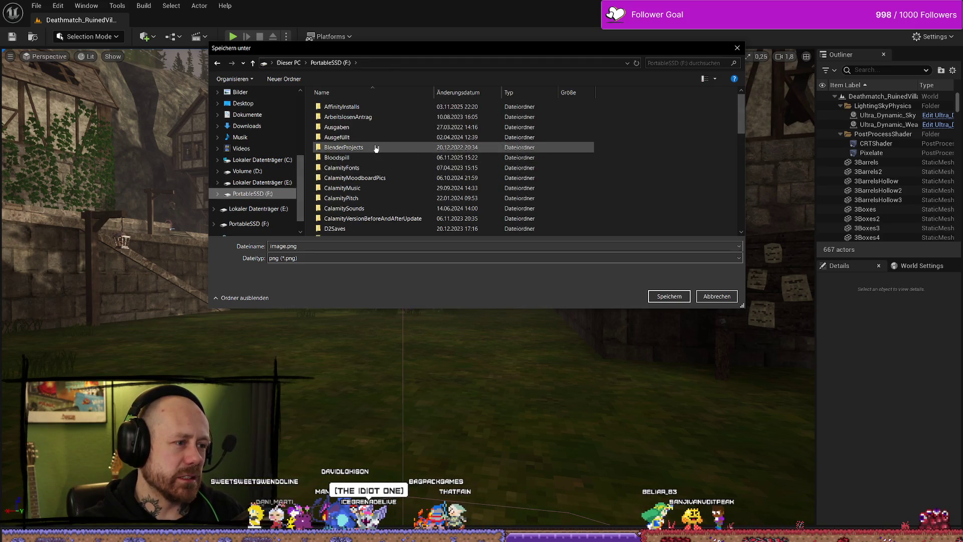
scroll(386, 150, "down", 2)
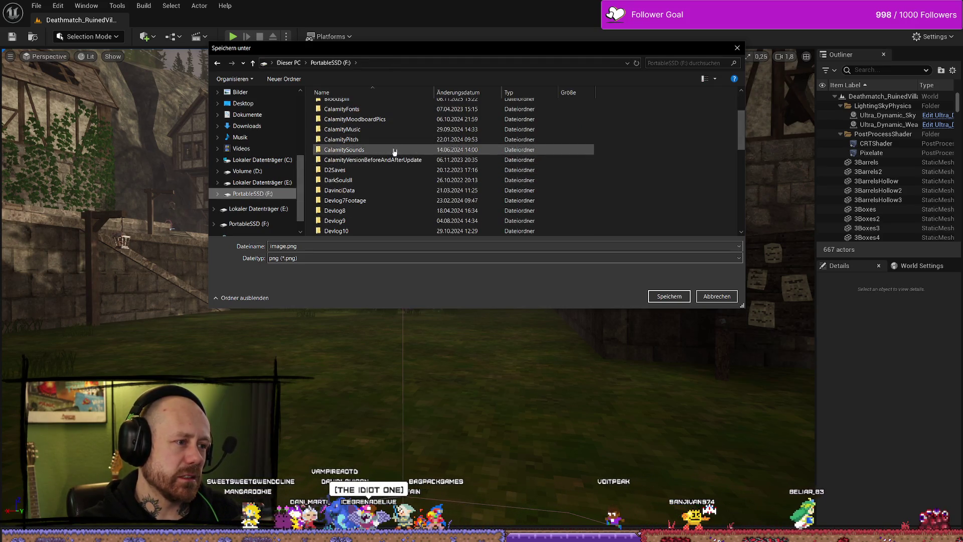
scroll(395, 151, "down", 2)
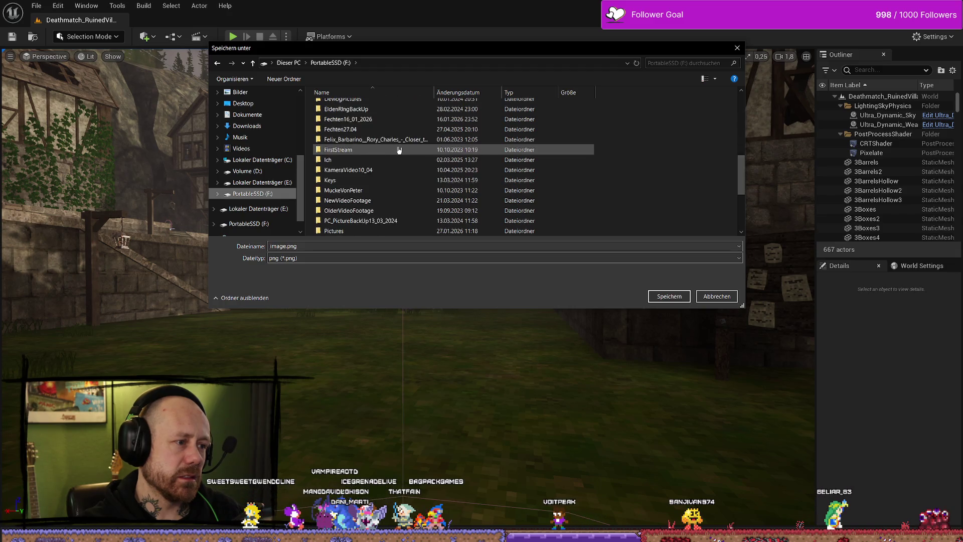
scroll(396, 151, "down", 10)
scroll(383, 165, "up", 1)
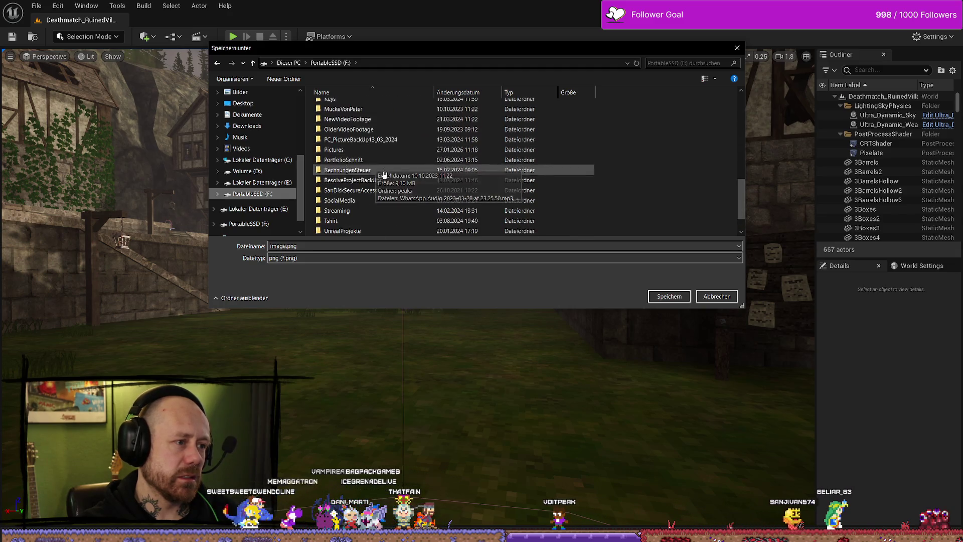
left_click(380, 150)
double_click(379, 150)
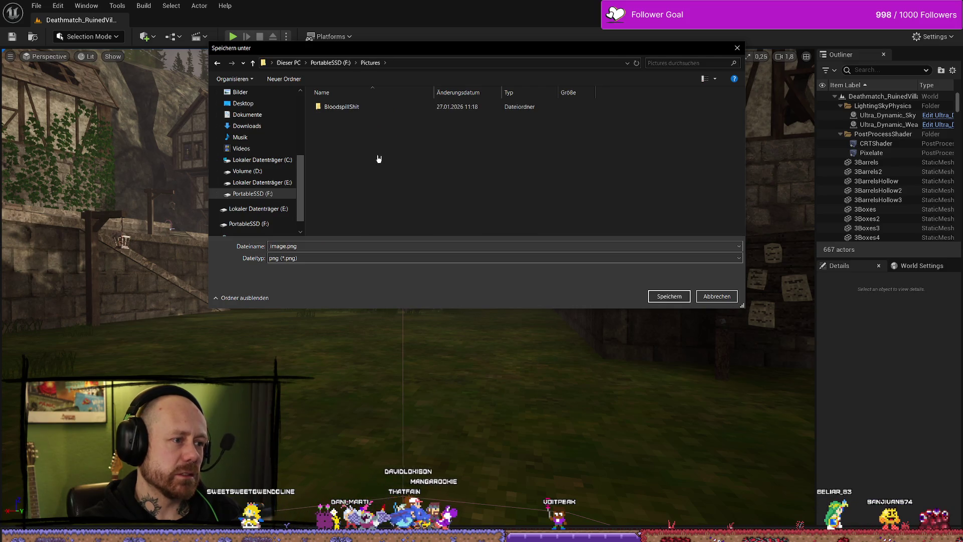
double_click(354, 107)
Step: Rename the file to MEnuCoverBackground and save the screenshot
left_click(296, 246)
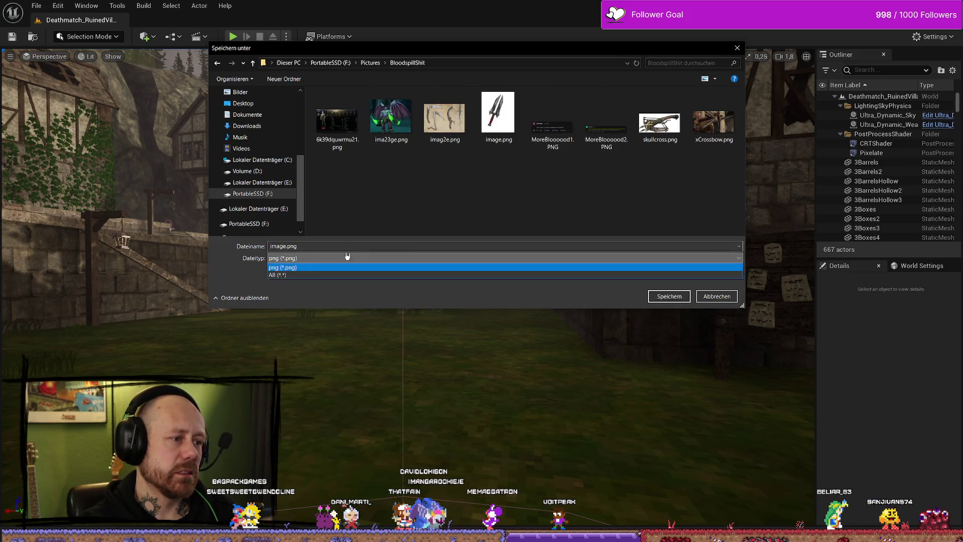
double_click(298, 245)
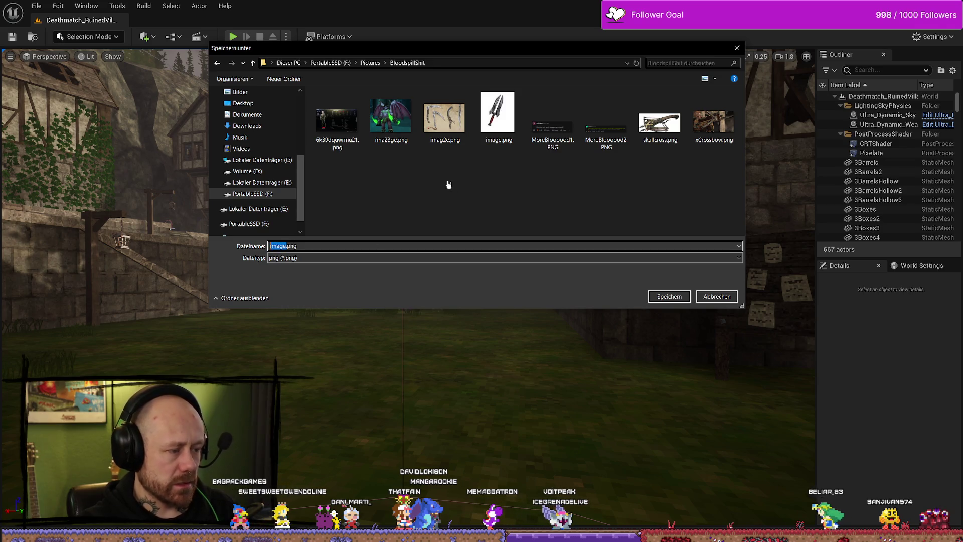
type("MEnuC")
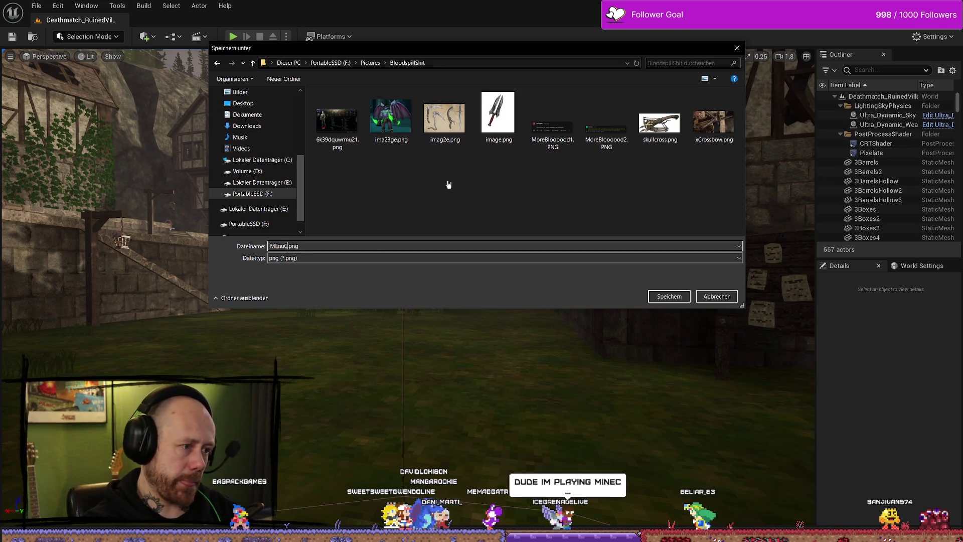
type("overBackground")
key("Return")
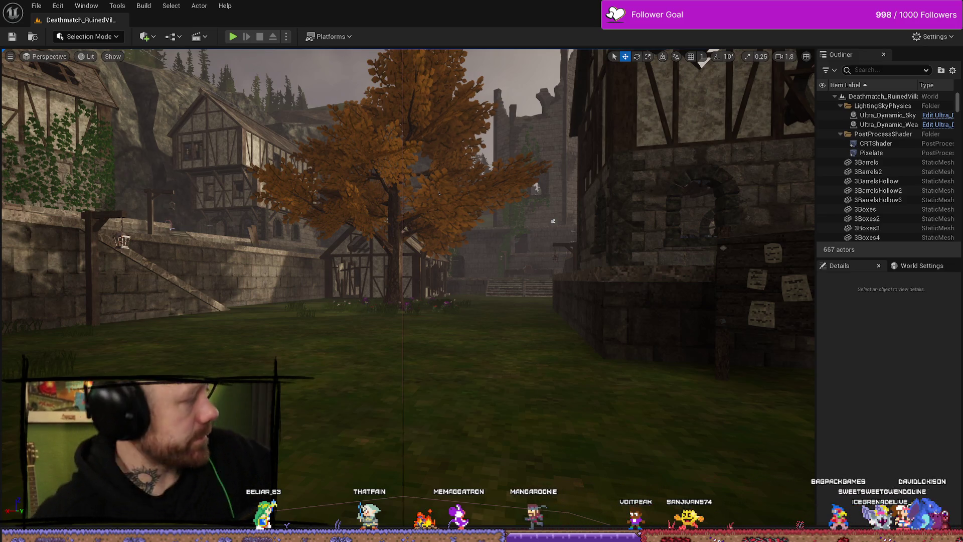
Step: Switch back to the Firefox window showing the Trello card
key("alt+Tab")
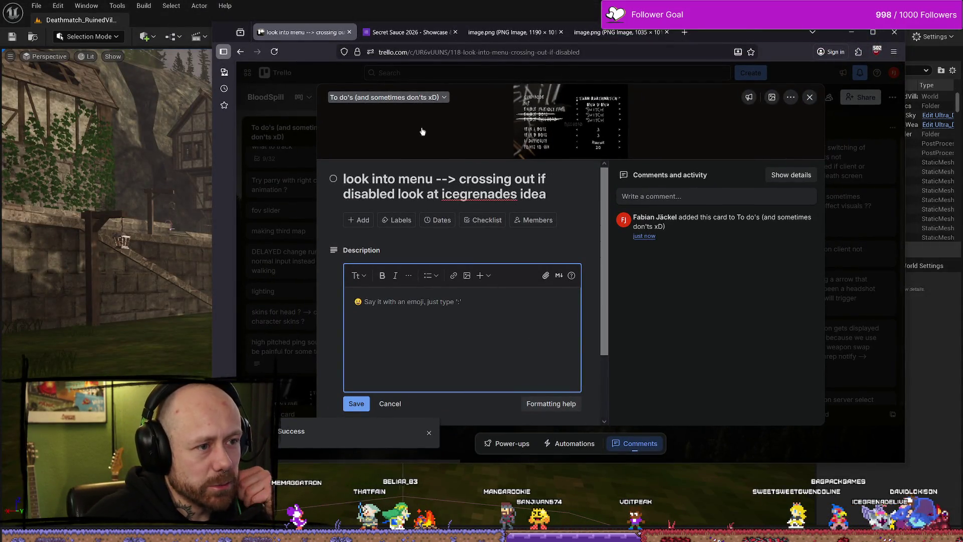
Step: Close the Trello card and both image.png tabs, leaving the Secret Sauce 2026 form
left_click(810, 97)
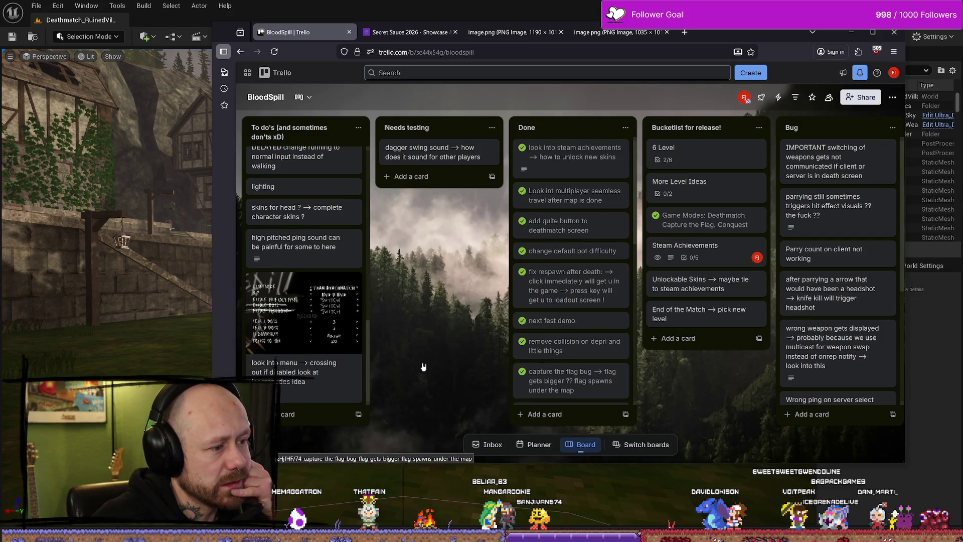
scroll(290, 269, "up", 5)
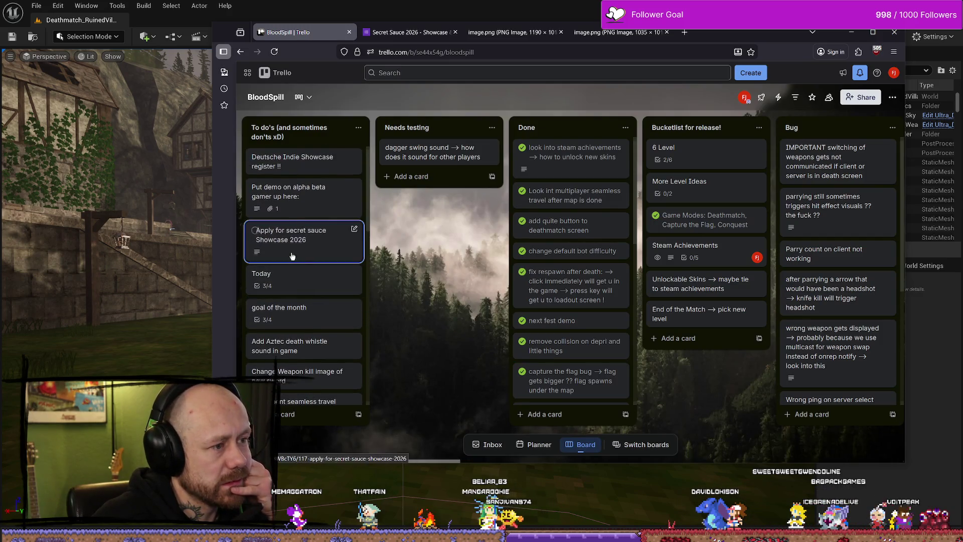
left_click(433, 32)
left_click(512, 32)
left_click(617, 32)
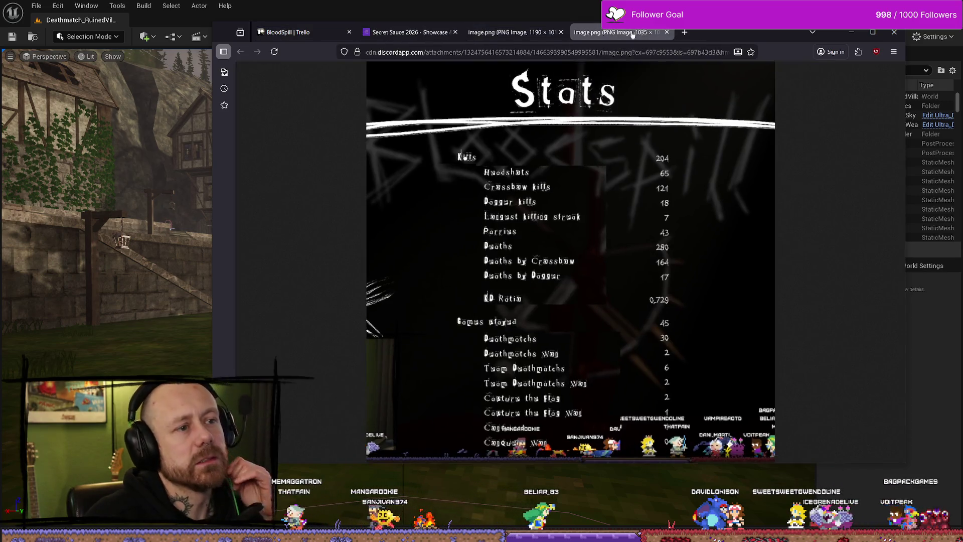
left_click(512, 32)
left_click(561, 32)
left_click(562, 33)
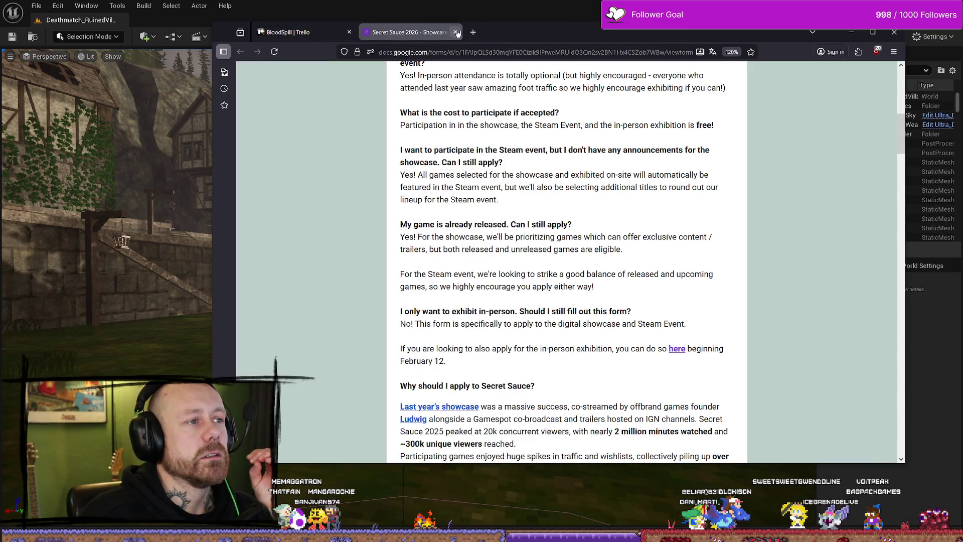
Step: Minimize the Firefox window with the Secret Sauce form
left_click(851, 32)
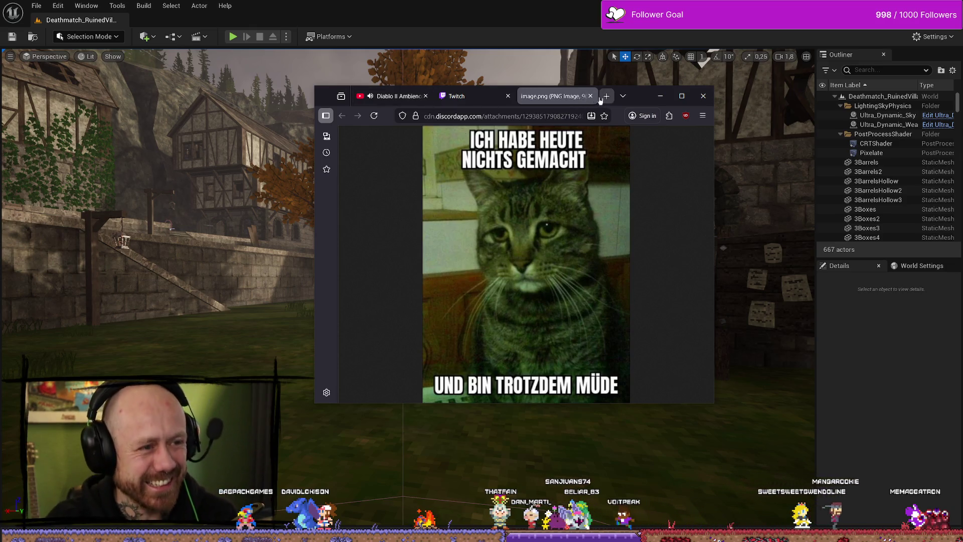
Step: Drag the cat-picture Firefox window mostly off-screen to the left
left_click_drag(639, 100, 0, 127)
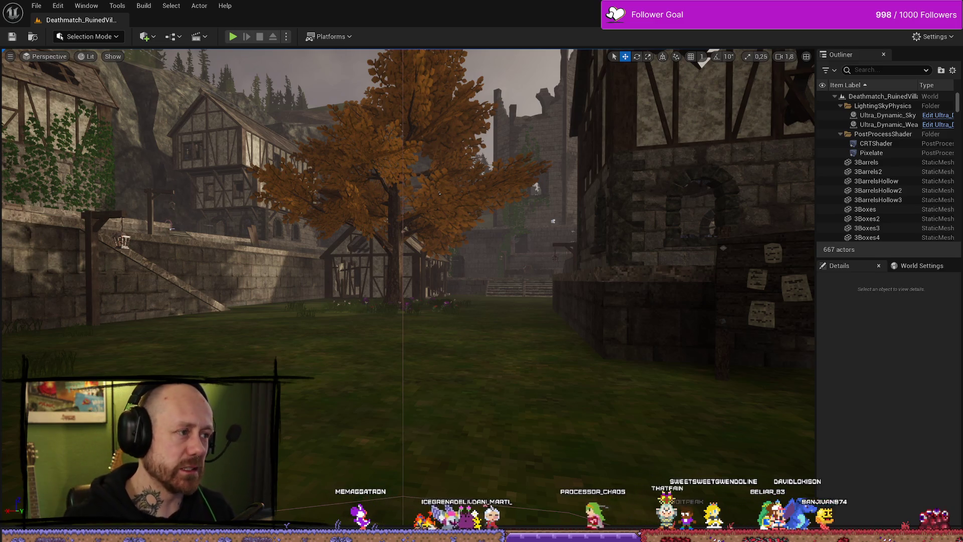
Step: Fly the camera through the village courtyard to the gallows, lowering camera speed to 0.9
mouse_move(428, 265)
left_mouse_down()
mouse_move(432, 311)
mouse_move(431, 251)
mouse_move(443, 267)
left_mouse_up()
scroll(437, 259, "down", 2)
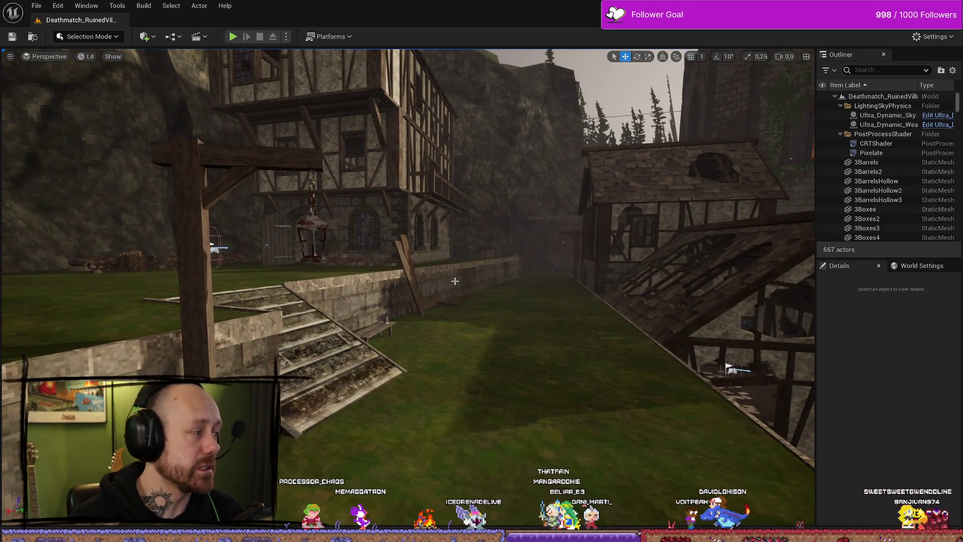
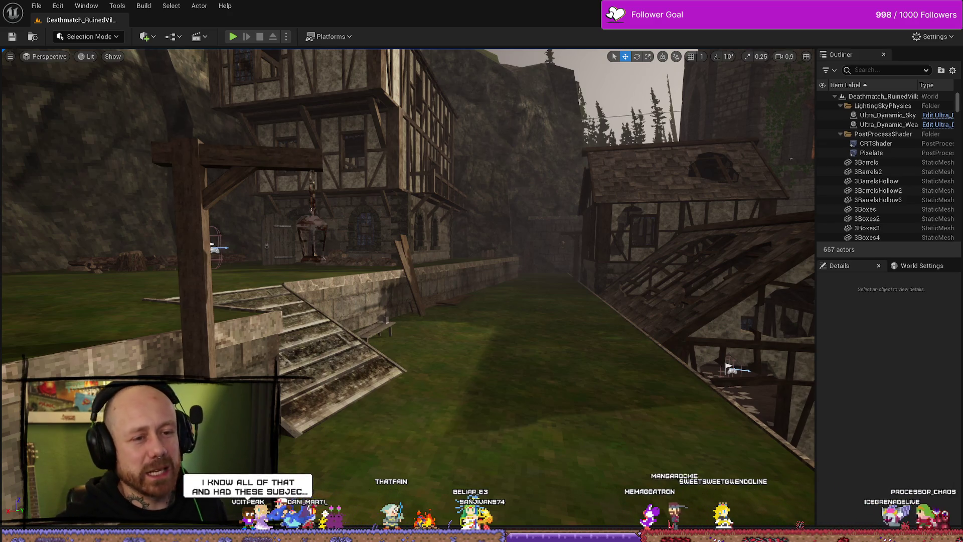
Step: Fly the level viewport around the gallows and the hanging lantern
key("w")
scroll(407, 250, "down", 3)
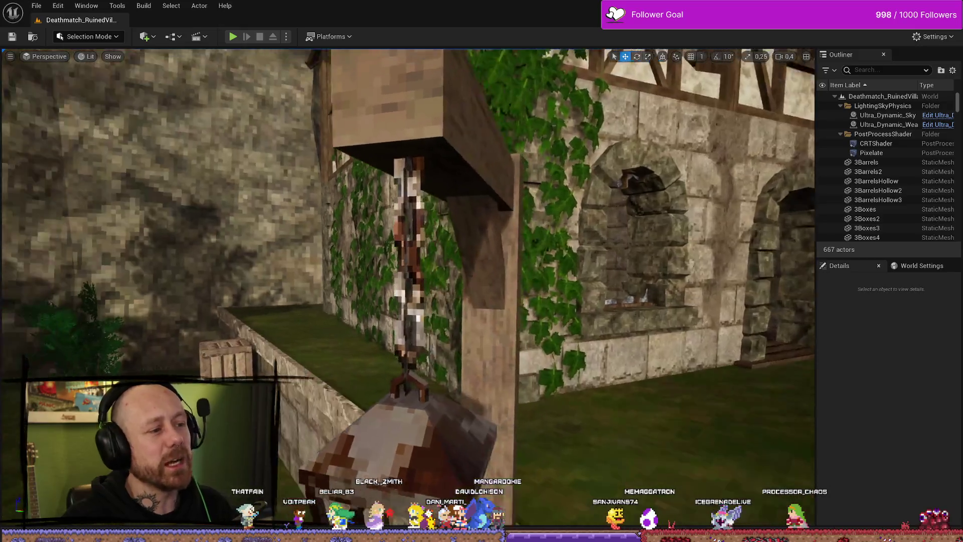
key("s")
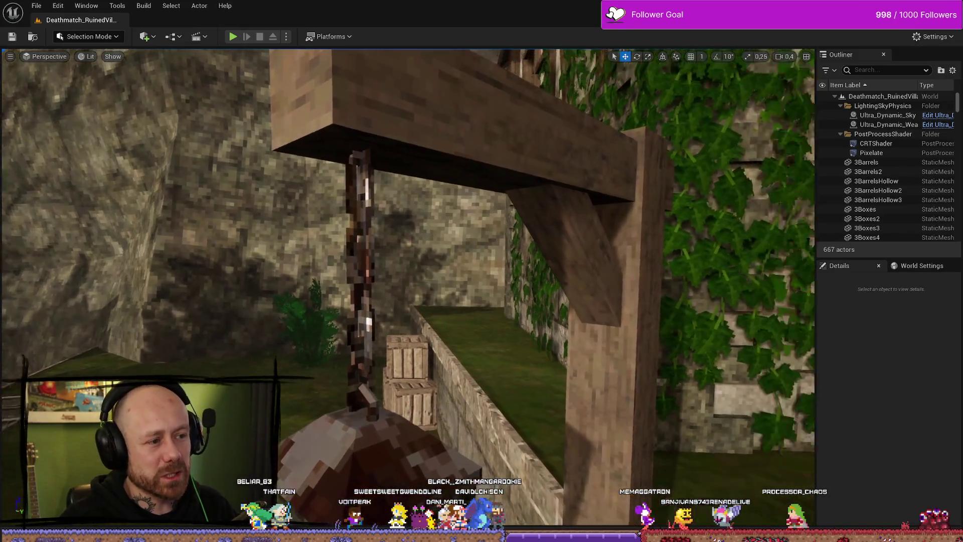
left_click_drag(356, 303, 367, 299)
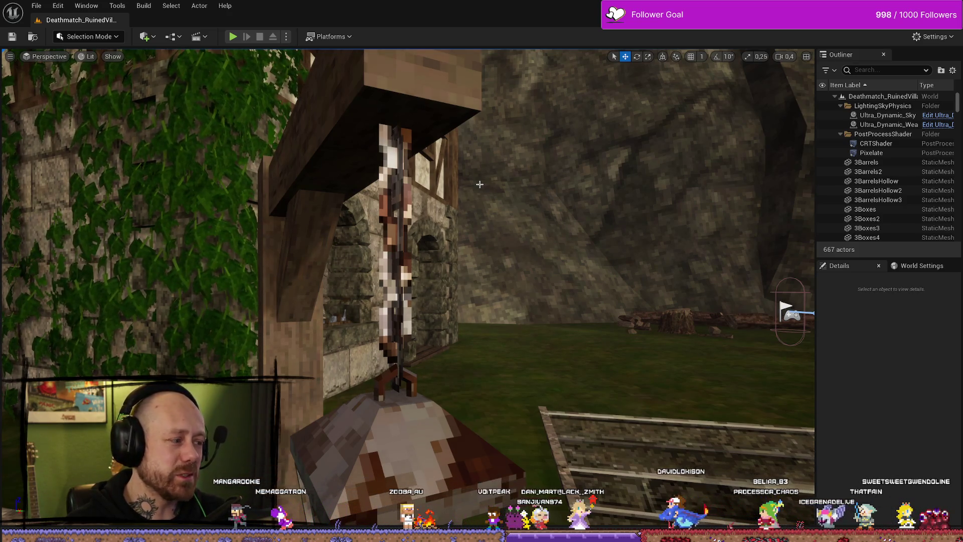
left_click_drag(522, 139, 530, 120)
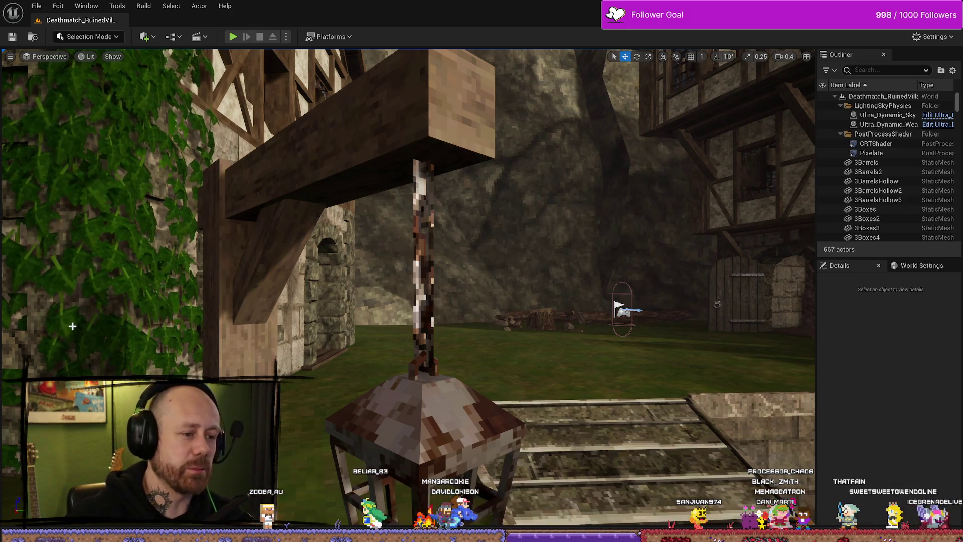
left_click_drag(73, 325, 443, 160)
Step: In the Content Drawer, browse the UI subfolders Killstreaks, KillFeedAndScore and KeyInputWidget
key("ctrl+space")
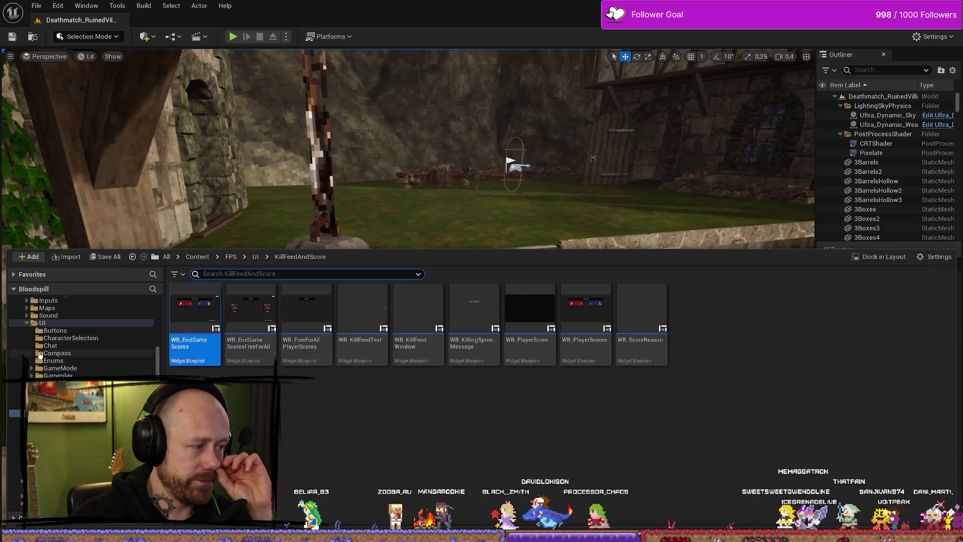
left_click(65, 323)
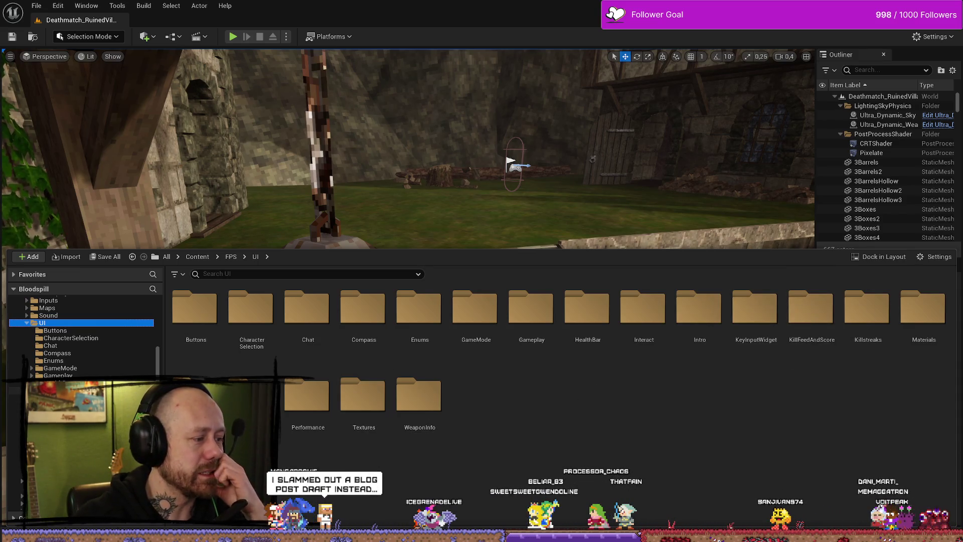
double_click(868, 307)
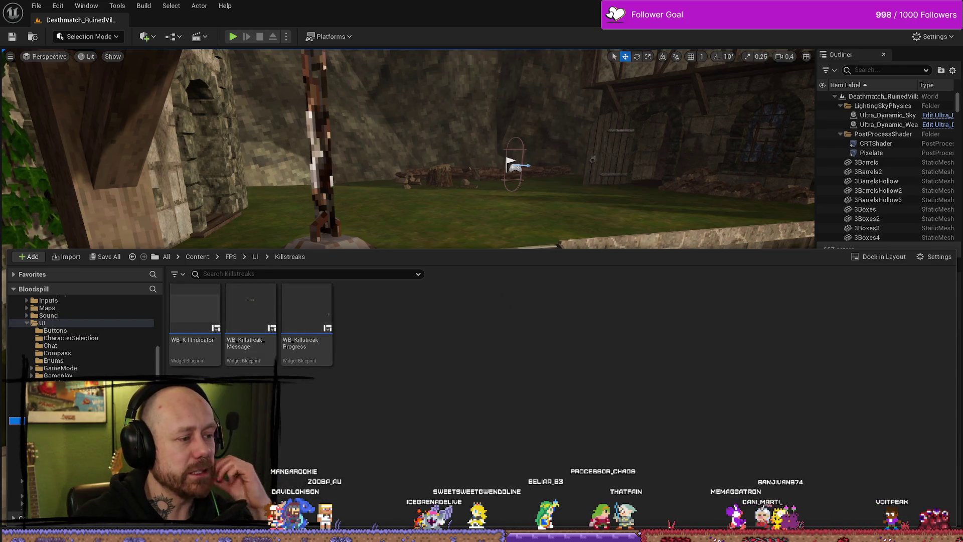
left_click(50, 413)
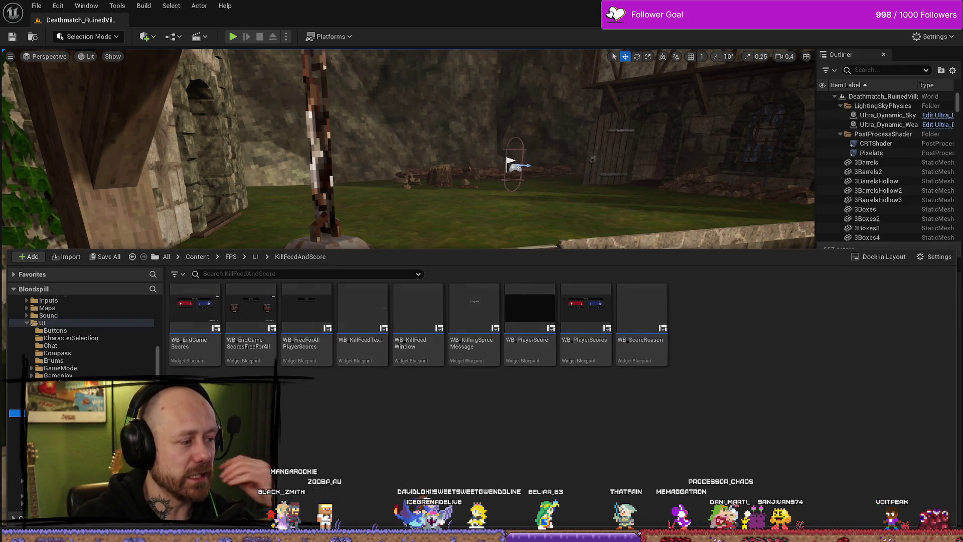
left_click(50, 406)
left_click(50, 413)
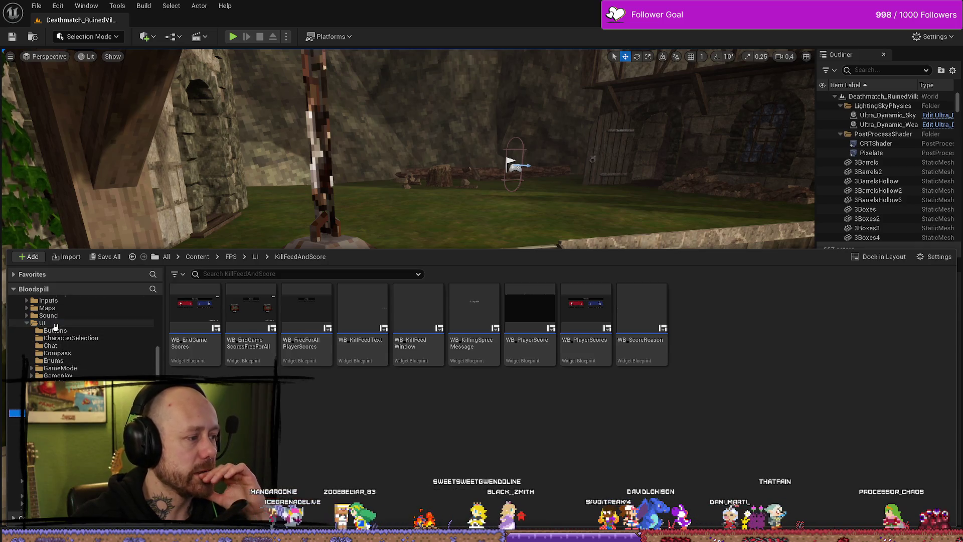
left_click(111, 324)
Step: Search the UI assets for 'stats' and open WB_Stats
left_click(270, 274)
type("stats")
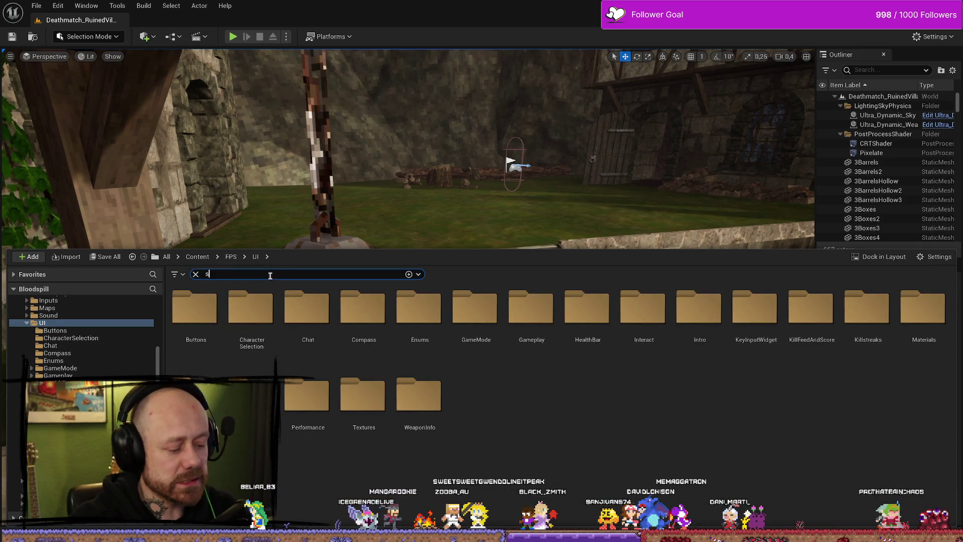
double_click(195, 309)
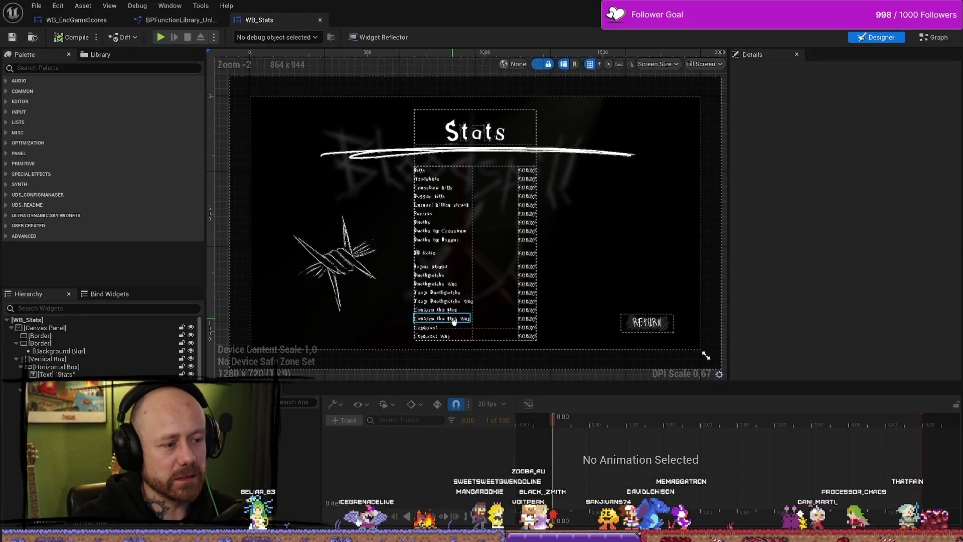
Step: Zoom the Designer canvas and select the HorizontalBox holding both stat columns
scroll(560, 306, "up", 3)
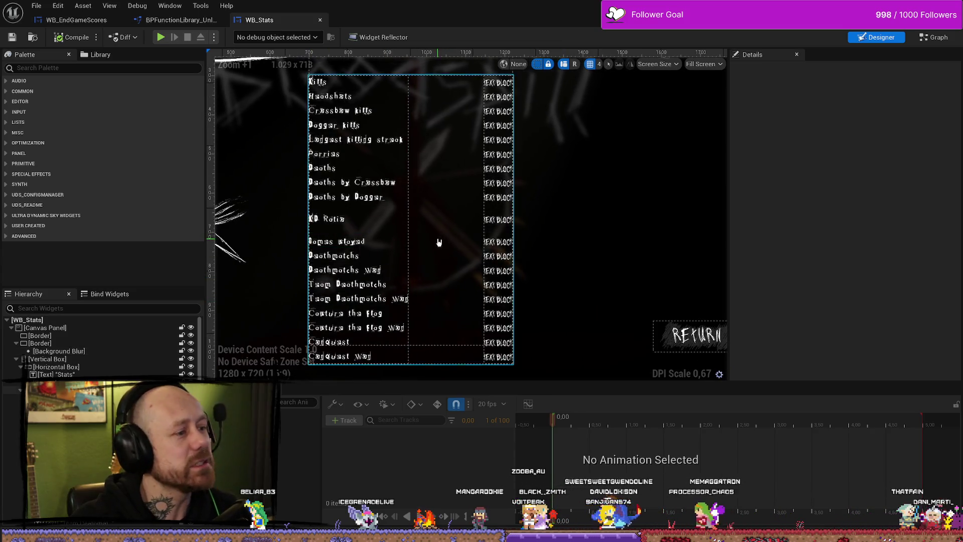
scroll(565, 207, "down", 3)
scroll(563, 207, "up", 4)
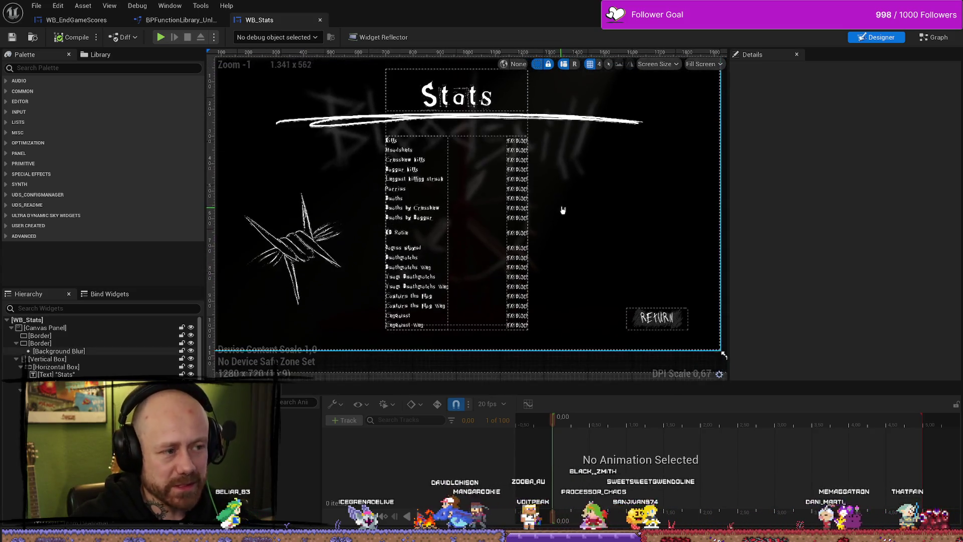
scroll(541, 211, "down", 2)
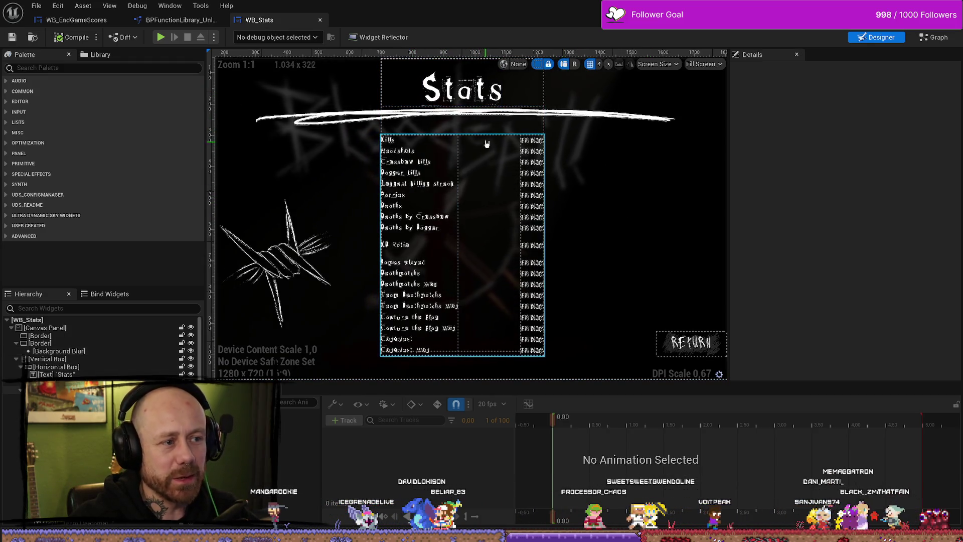
left_click(60, 390)
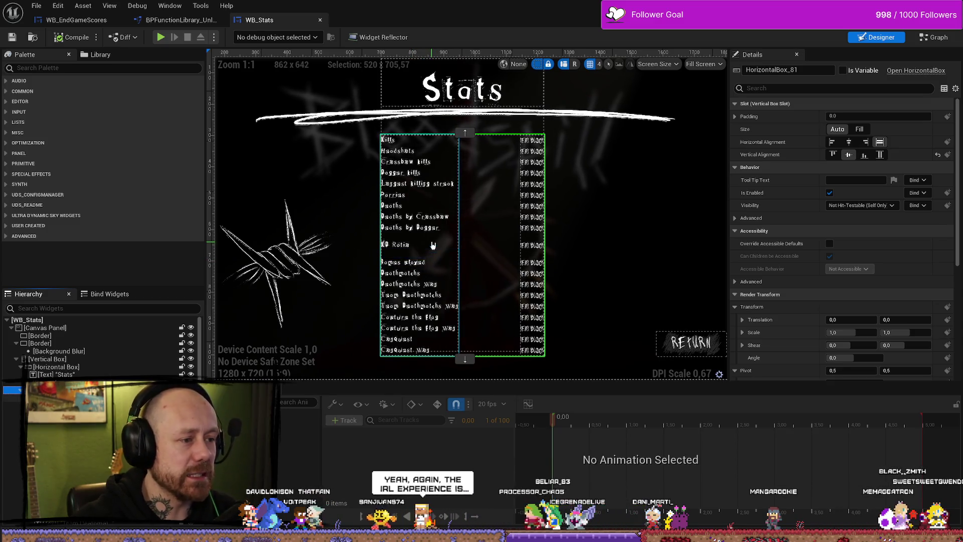
Step: Inspect the Games played and Headshots labels' padding, then focus the Palette search
left_click(387, 264)
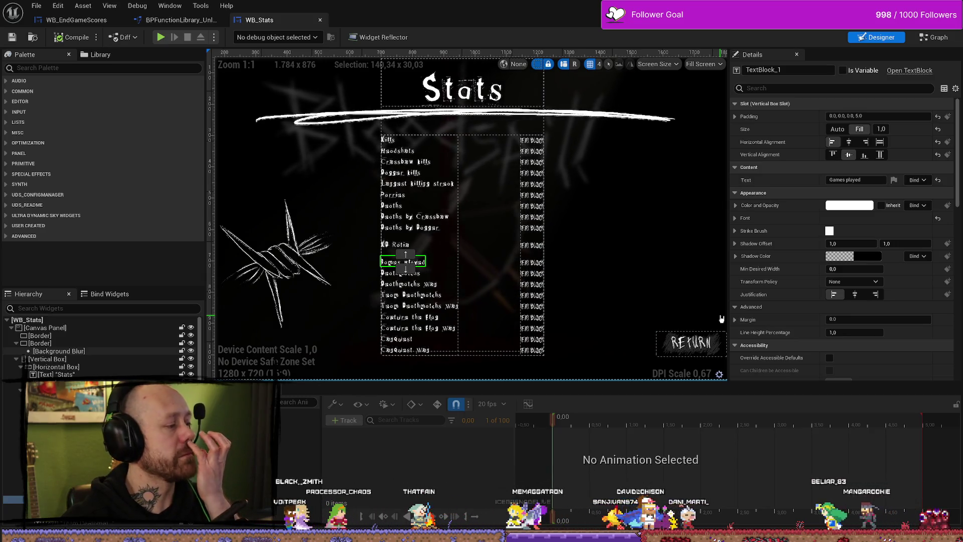
scroll(381, 189, "up", 3)
left_click(411, 121)
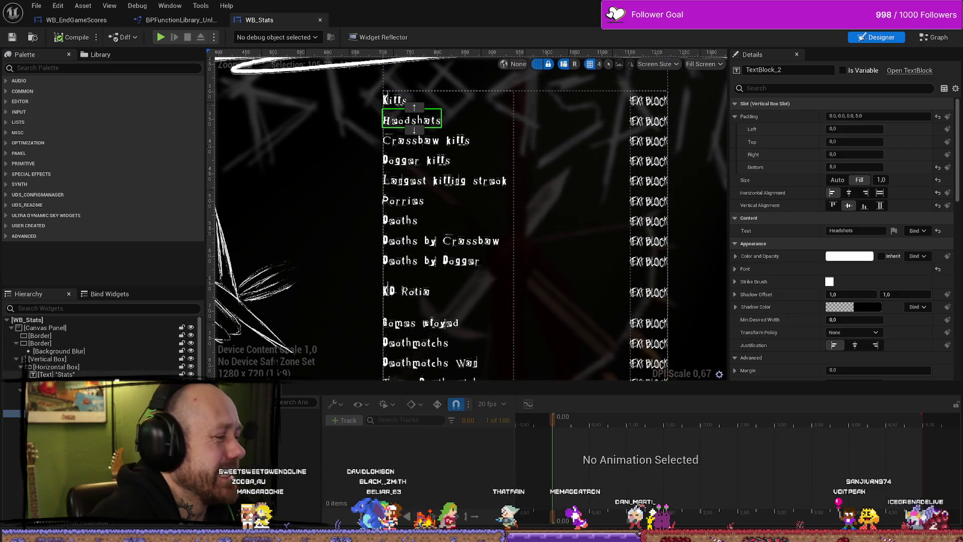
left_click(95, 67)
type("ho")
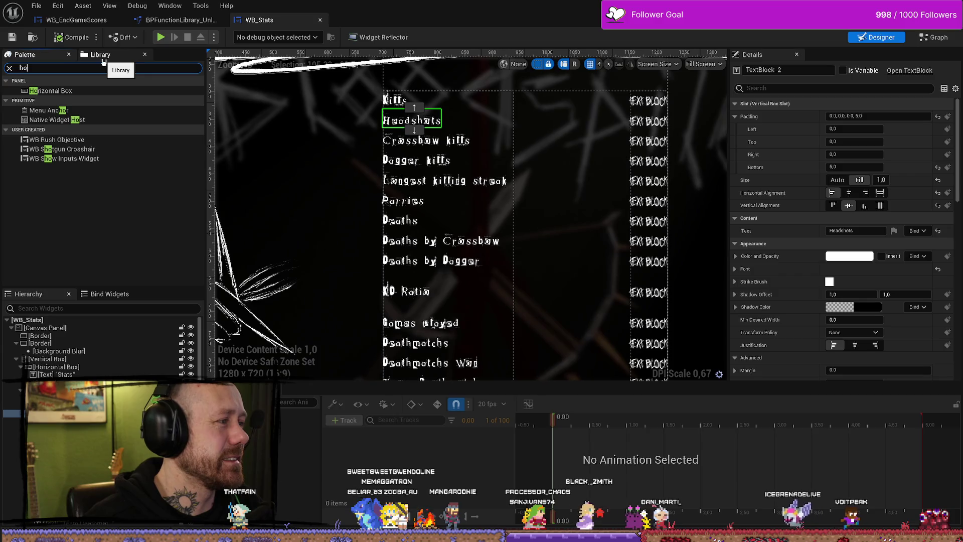
Step: Clear the leftover Palette search filter
key("ctrl+a")
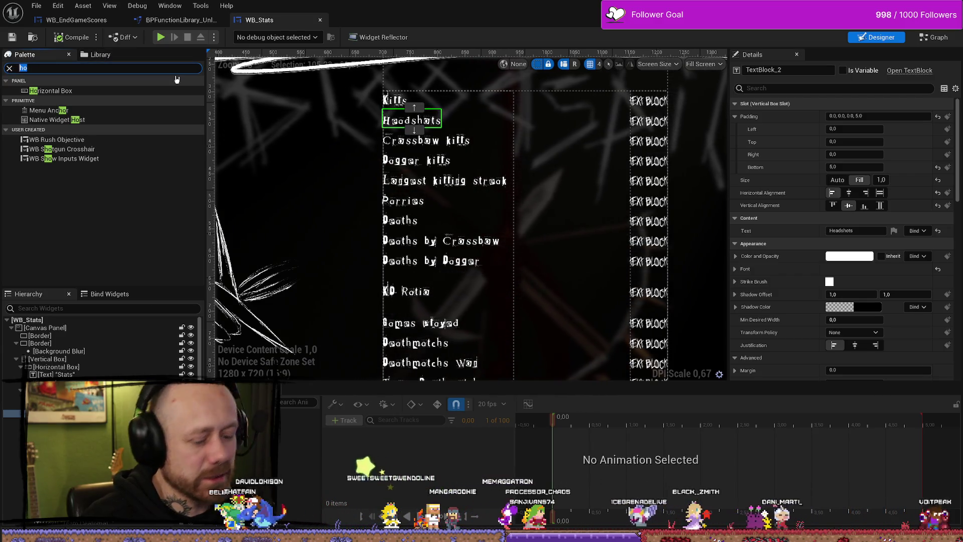
key("BackSpace")
left_click(430, 139)
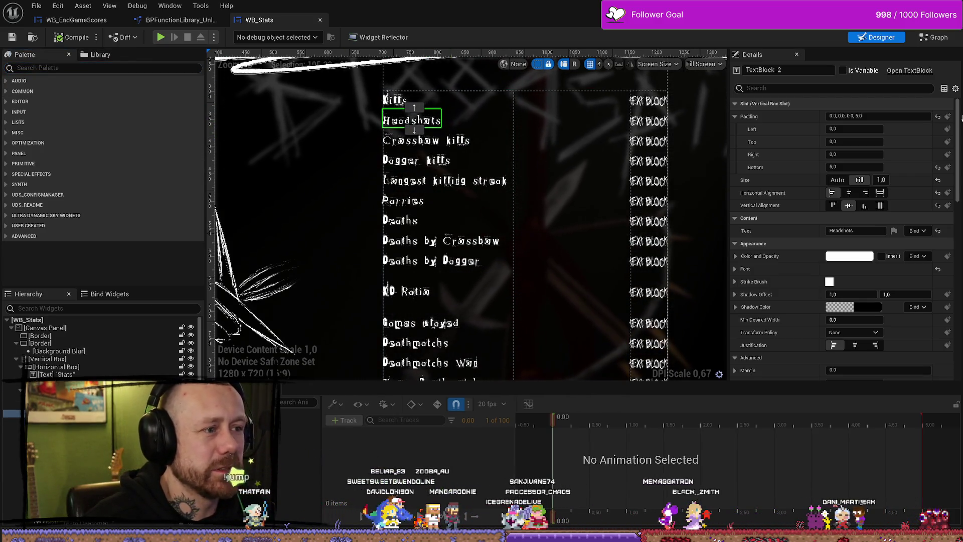
Step: Indent Headshots with a Slot Padding Left value, trying 10 and 50 before settling on 30
left_click(901, 117)
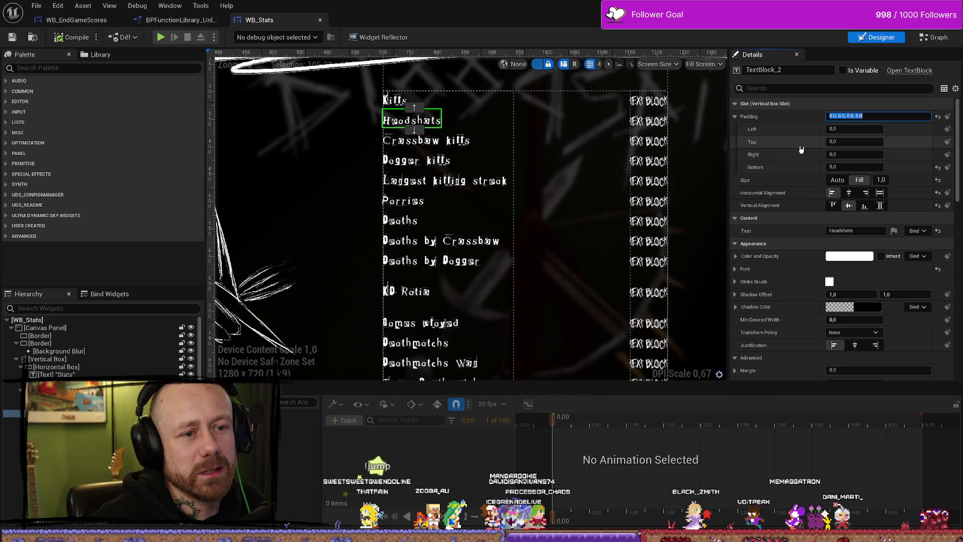
left_click(847, 130)
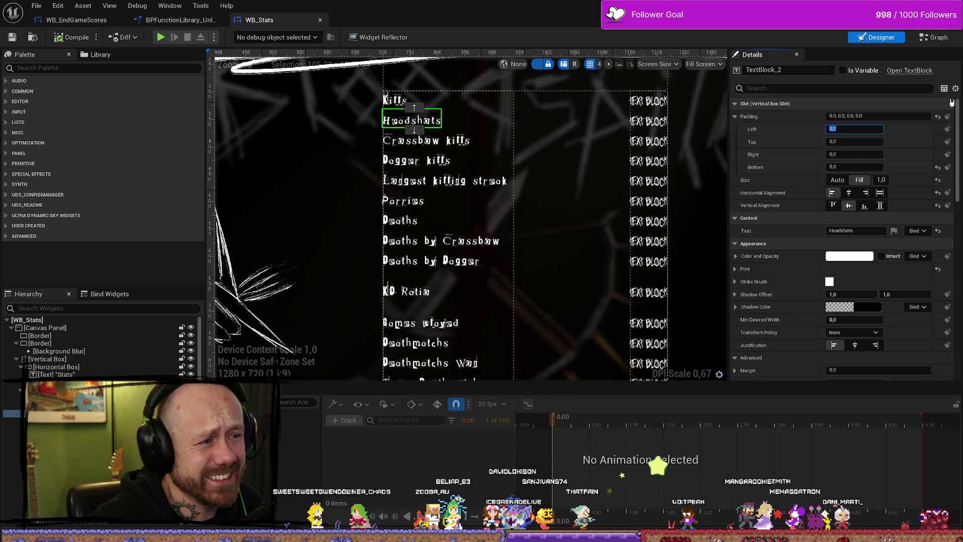
type("10")
key("Return")
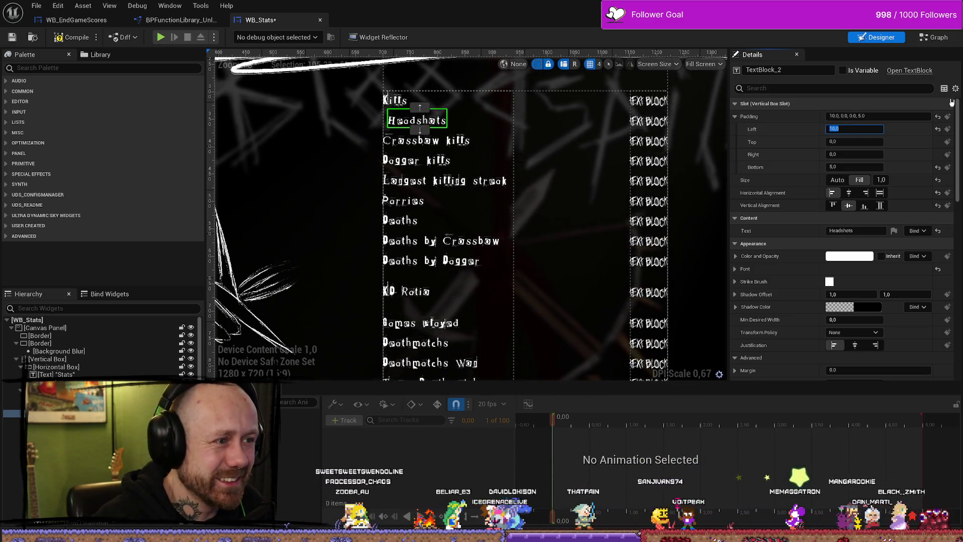
type("50")
key("Return")
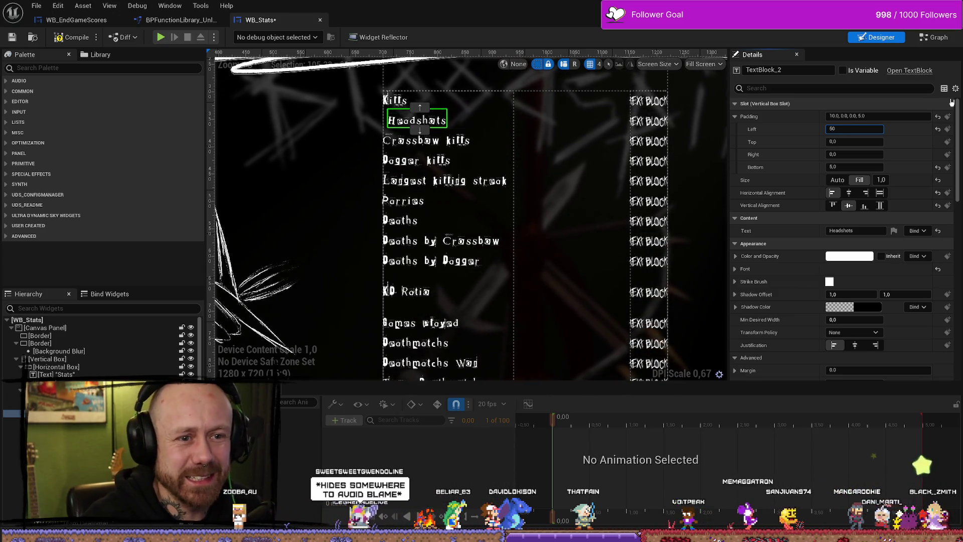
type("2")
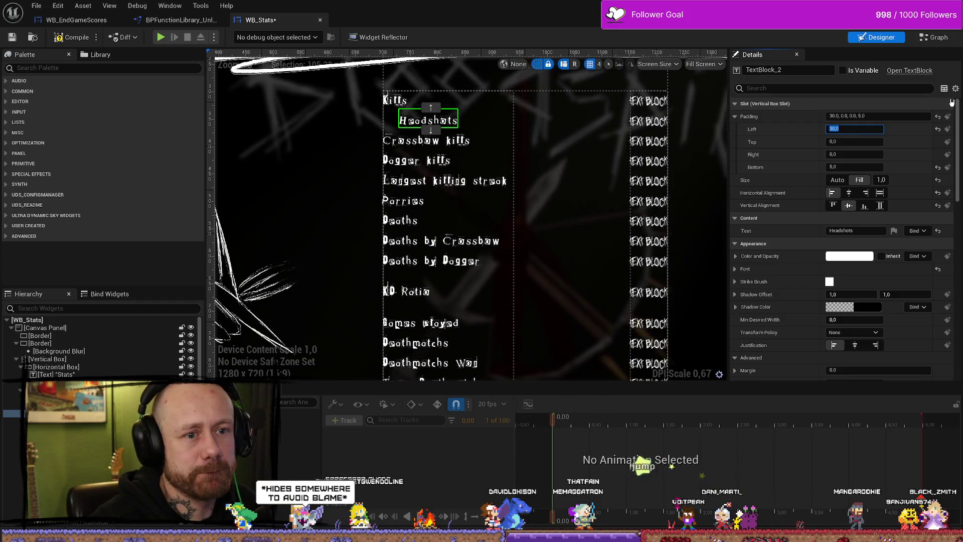
left_click(344, 197)
scroll(344, 190, "down", 6)
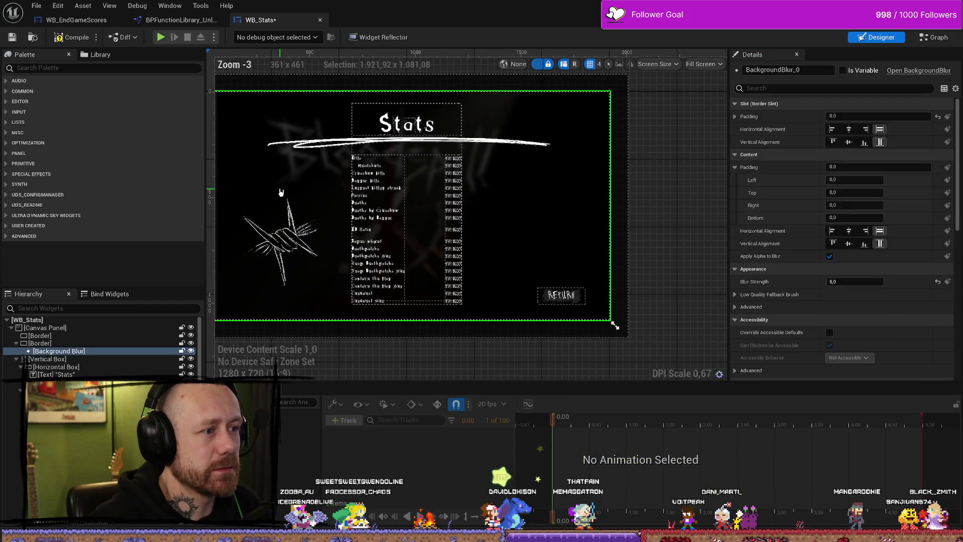
Step: Give the sub-stat labels from Crossbow kills to Deaths by Dagger a left padding of 30
scroll(281, 192, "up", 4)
scroll(531, 136, "up", 2)
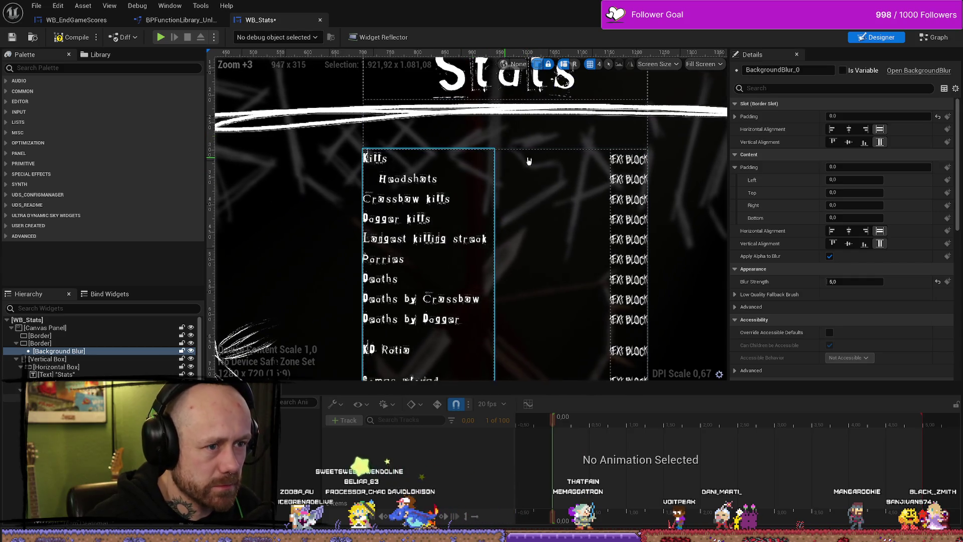
left_click(415, 206)
scroll(416, 226, "down", 6)
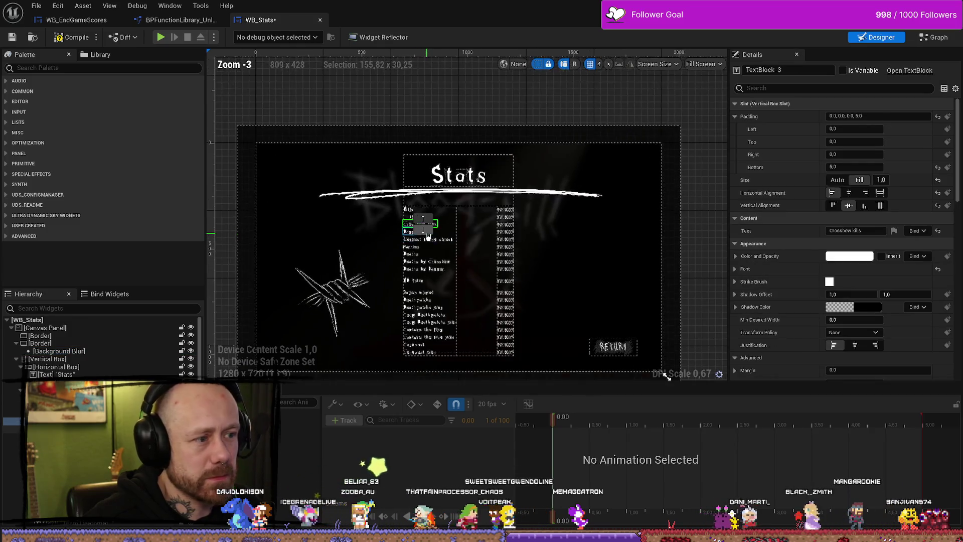
scroll(418, 302, "up", 4)
left_click(417, 298, "ctrl")
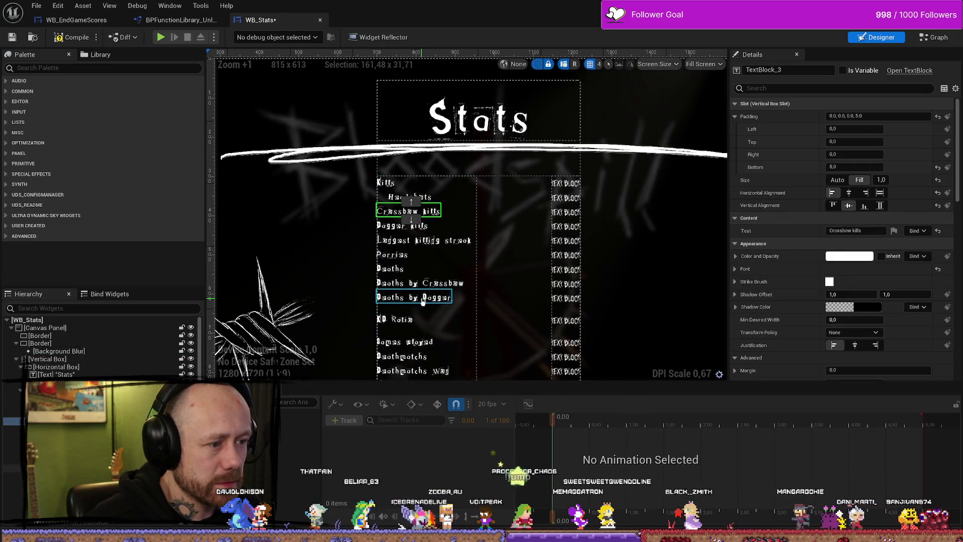
left_click(413, 284, "ctrl")
left_click(390, 269, "ctrl")
left_click(393, 255, "ctrl")
left_click(424, 240, "ctrl")
left_click(402, 226, "ctrl")
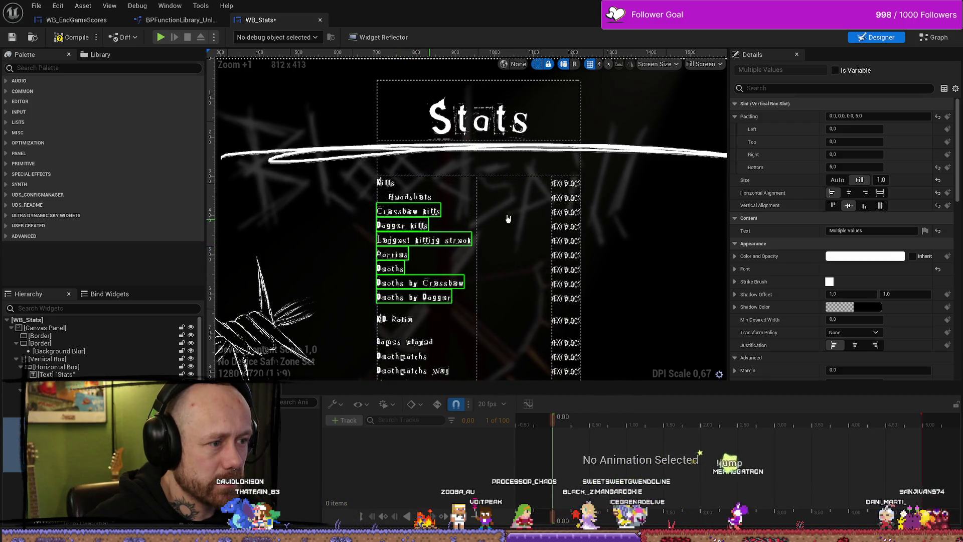
left_click(856, 129)
type("30")
key("Return")
left_click(648, 248)
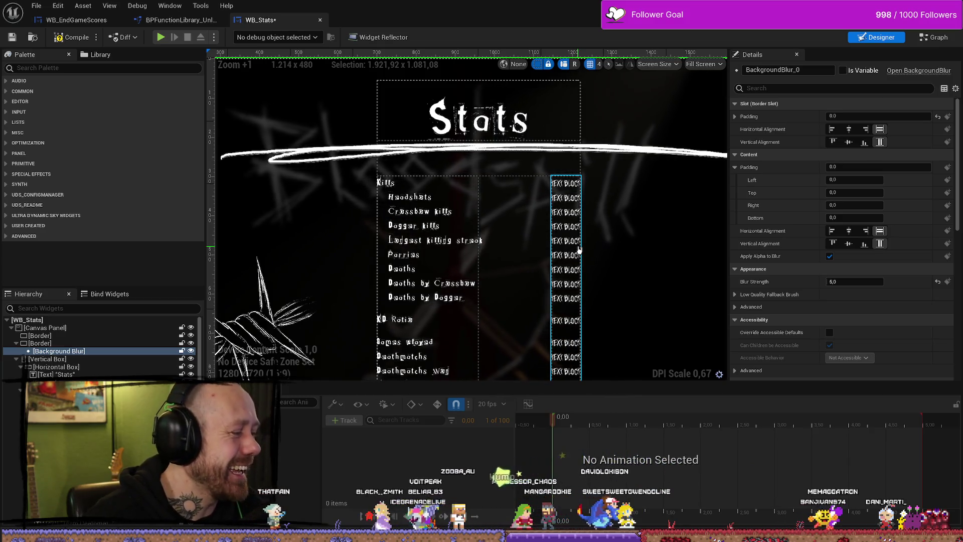
Step: Try left padding 35, then 40, on the sub-stat labels from Headshots to Deaths by Dagger
left_click(410, 197)
left_click(432, 297, "ctrl")
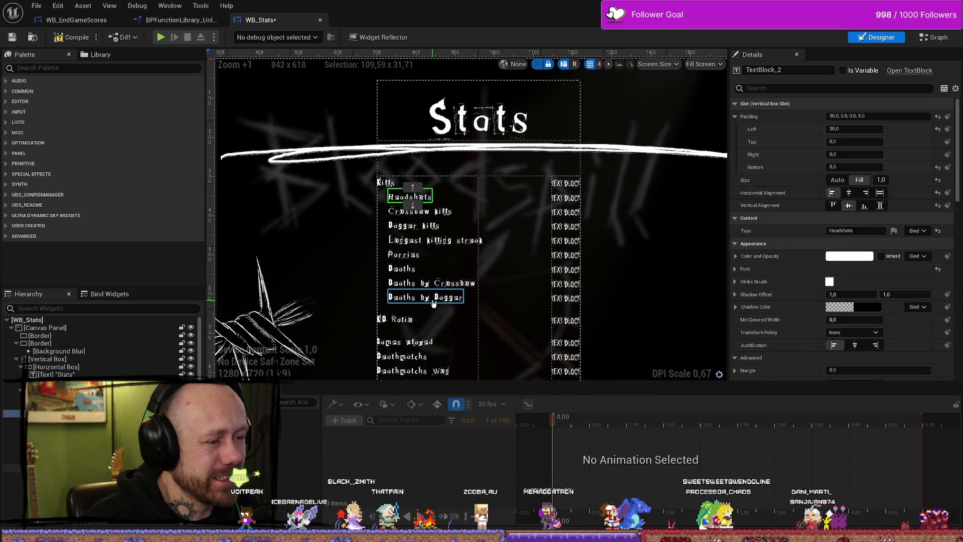
left_click(434, 284, "ctrl")
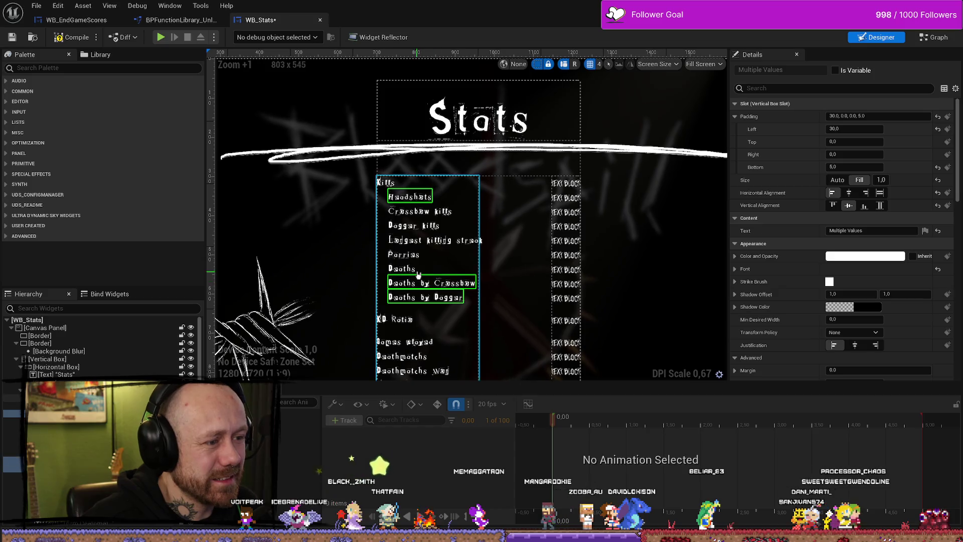
left_click(407, 269, "ctrl")
left_click(409, 255, "ctrl")
left_click(431, 240, "ctrl")
left_click(431, 226, "ctrl")
left_click(436, 212, "ctrl")
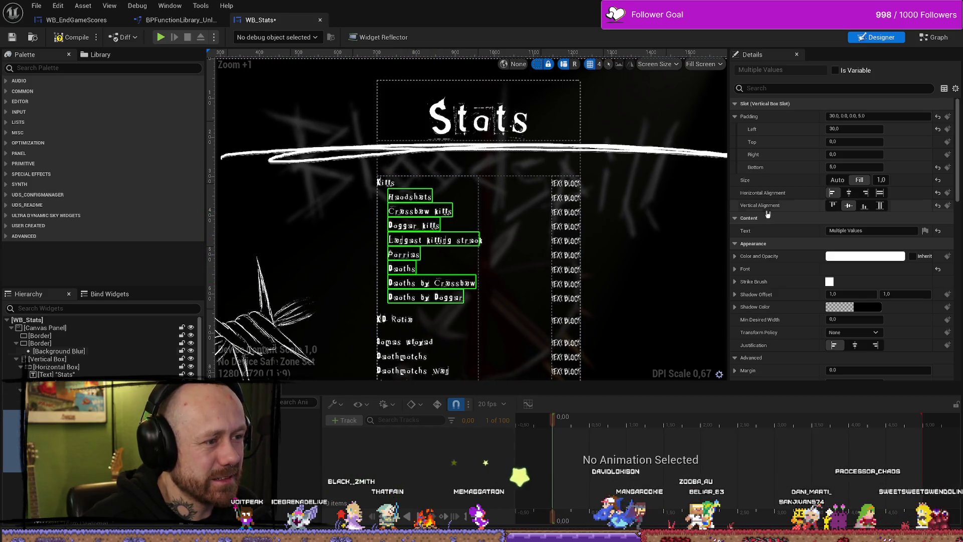
left_click(860, 129)
type("35")
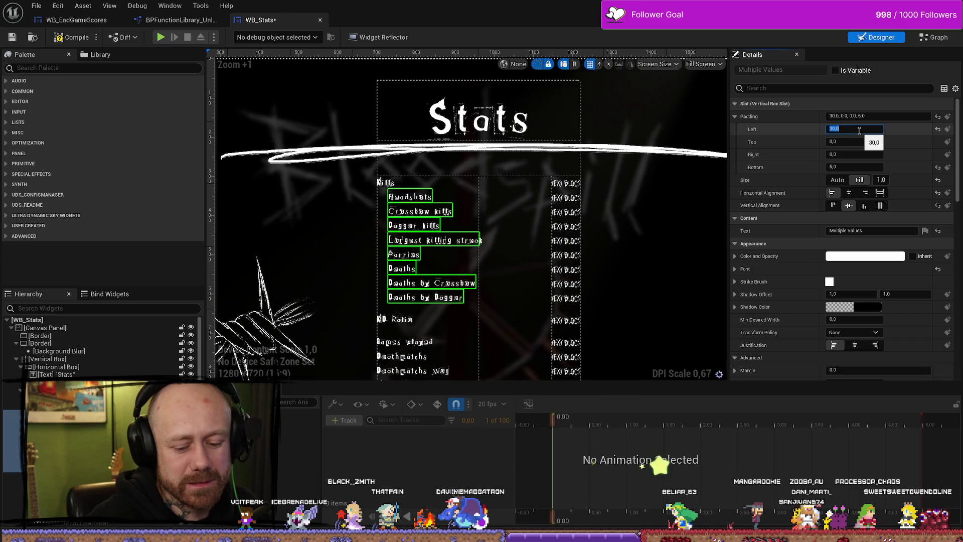
key("Return")
type("4")
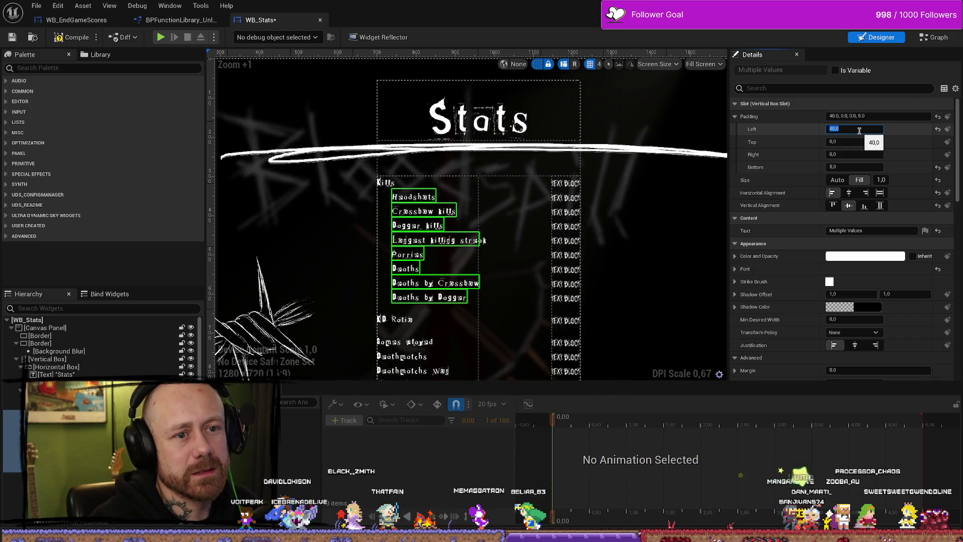
type("0")
key("Return")
left_click(501, 245)
Step: Multi-select the left-column sub-stat labels from Headshots to Deaths by Dagger
scroll(501, 245, "up", 5)
scroll(505, 231, "down", 3)
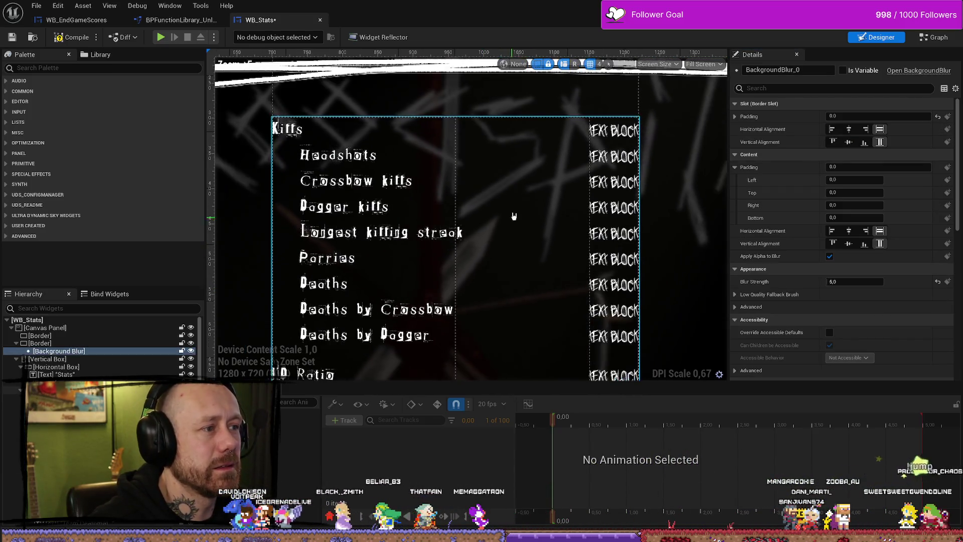
left_click(347, 170)
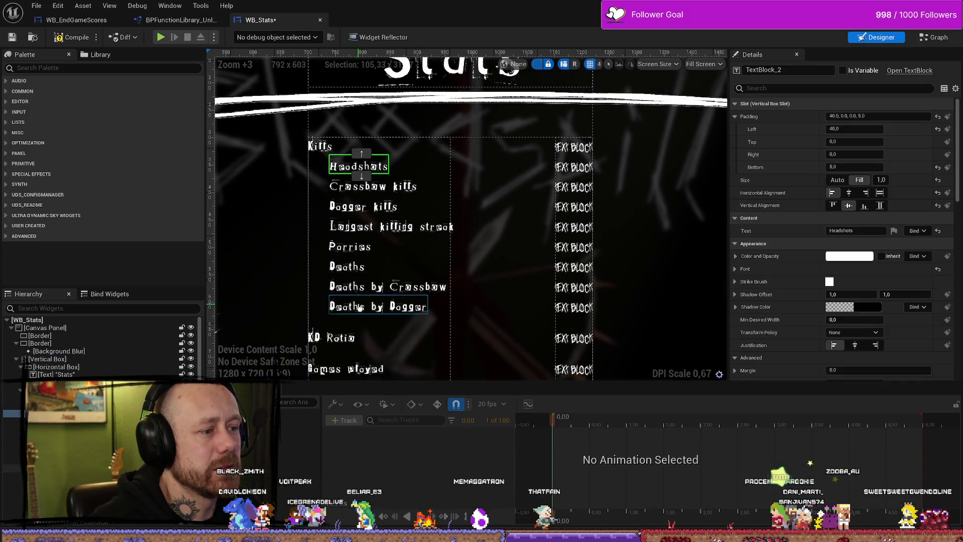
left_click(354, 187, "ctrl")
left_click(359, 207, "ctrl")
left_click(364, 230, "ctrl")
left_click(350, 247, "ctrl")
left_click(347, 267, "ctrl")
left_click(372, 287, "ctrl")
left_click(364, 312, "ctrl")
left_click(364, 312, "ctrl")
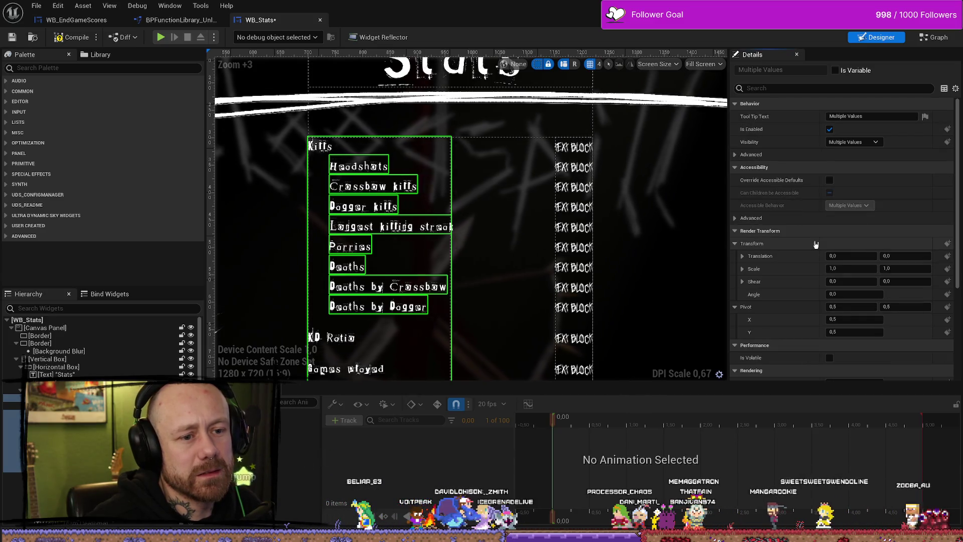
Step: Set left padding to 30 on Deaths by Dagger, Deaths by Crossbow and Deaths
left_click(377, 298)
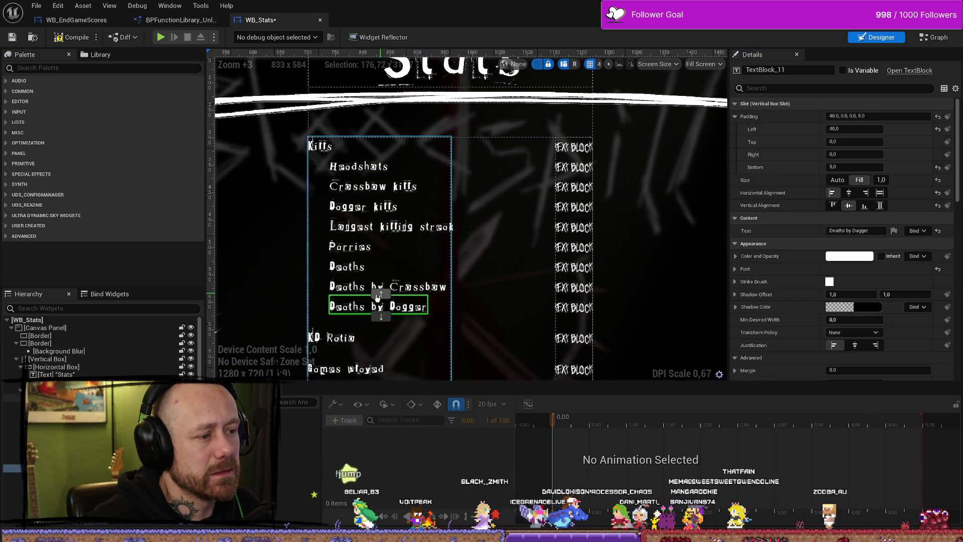
left_click(353, 290, "ctrl")
left_click(358, 260, "ctrl")
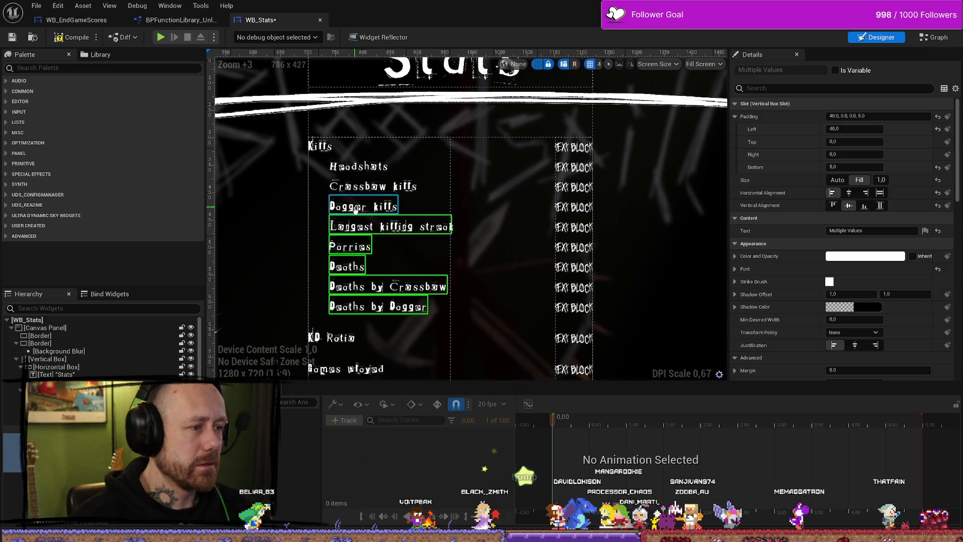
left_click(891, 116)
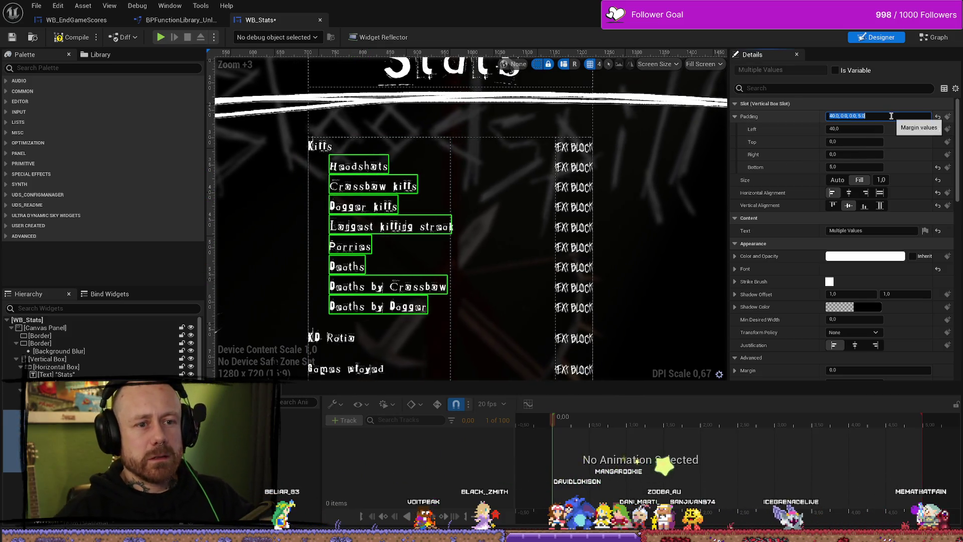
left_click(848, 128)
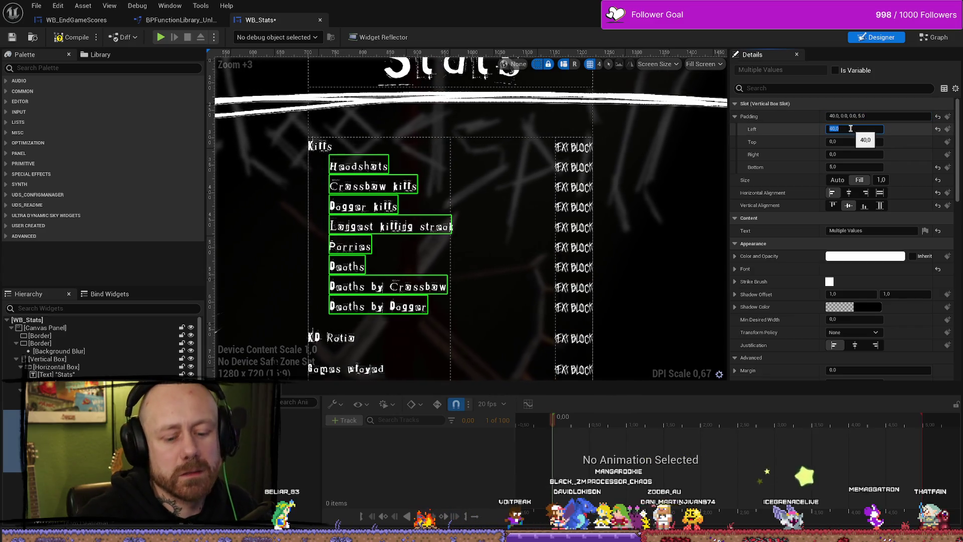
type("35")
key("Return")
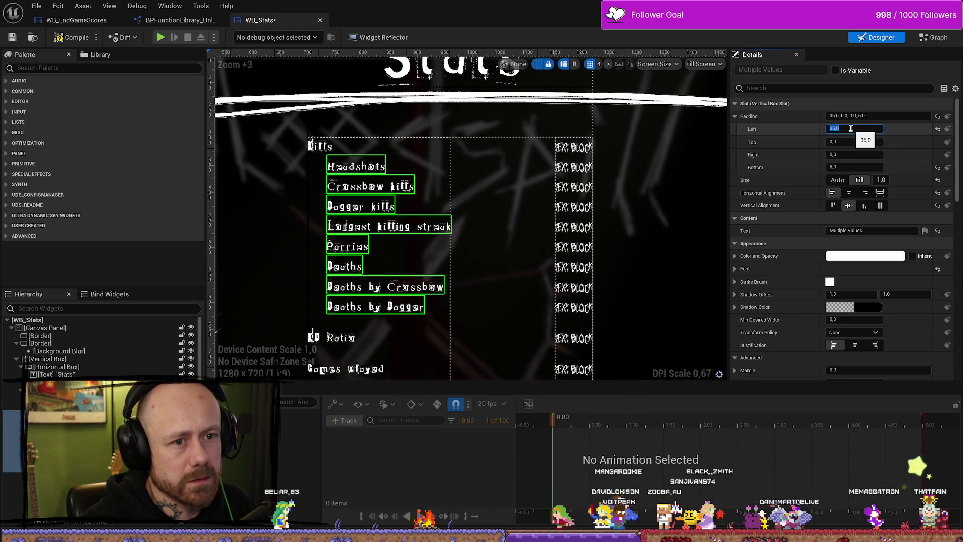
type("30")
key("Return")
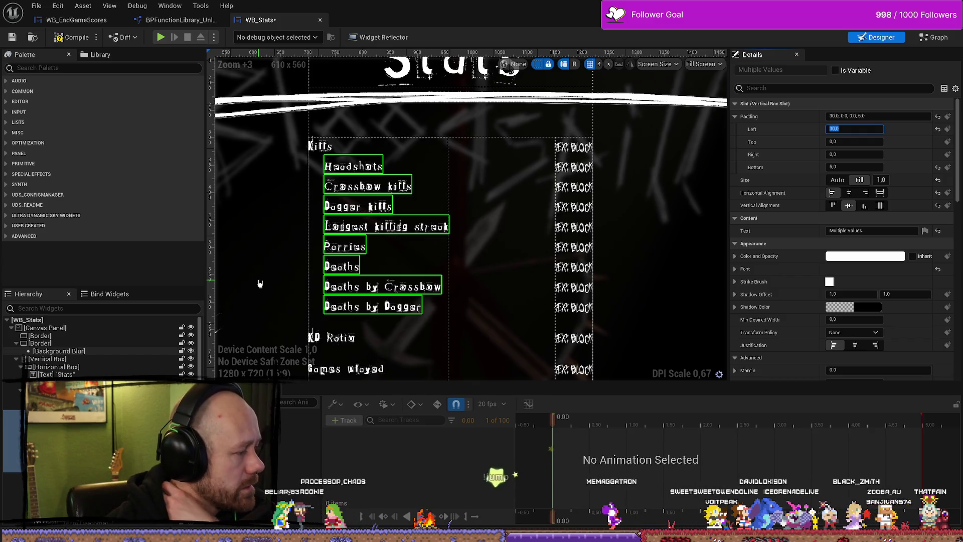
left_click(296, 268)
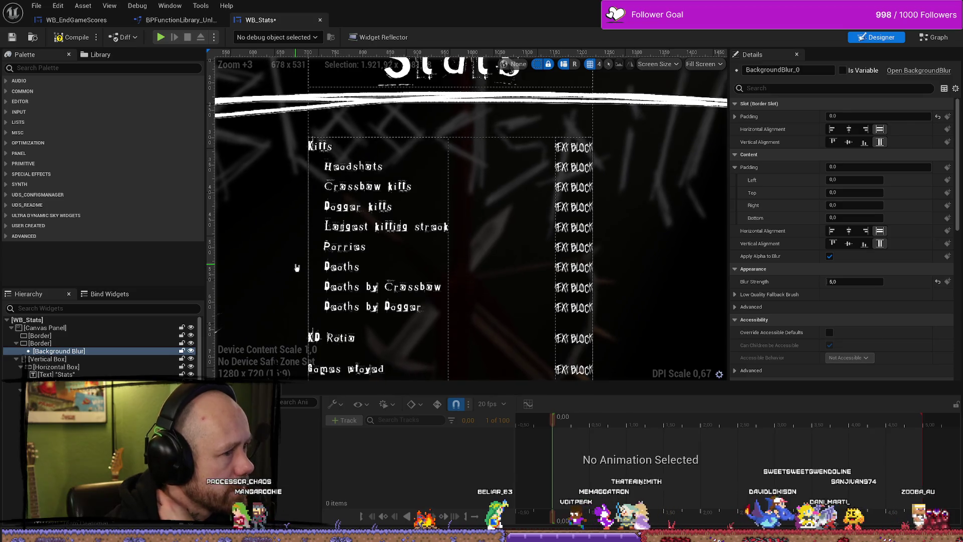
Step: Set the Deaths label's left padding to 0 so it heads its own group
left_click(331, 268)
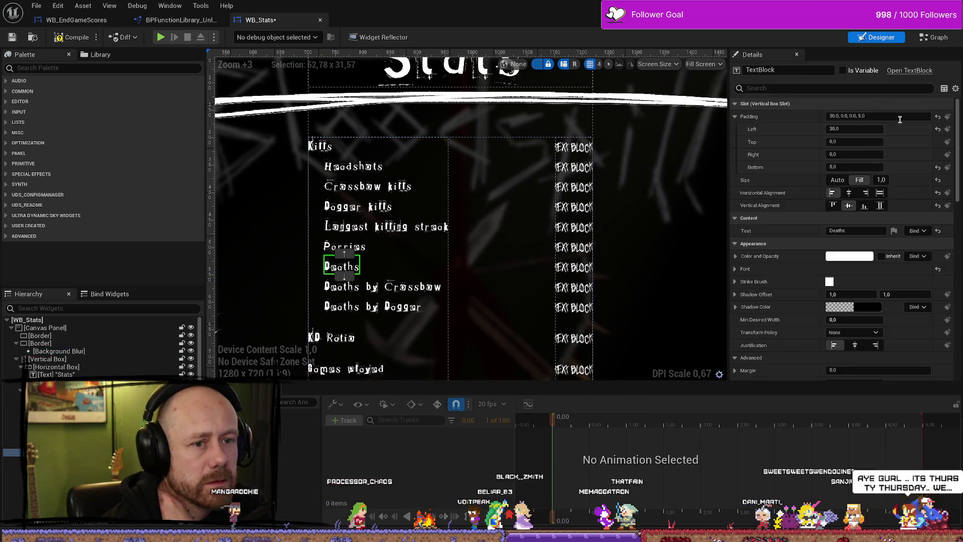
left_click(855, 129)
type("0")
key("Return")
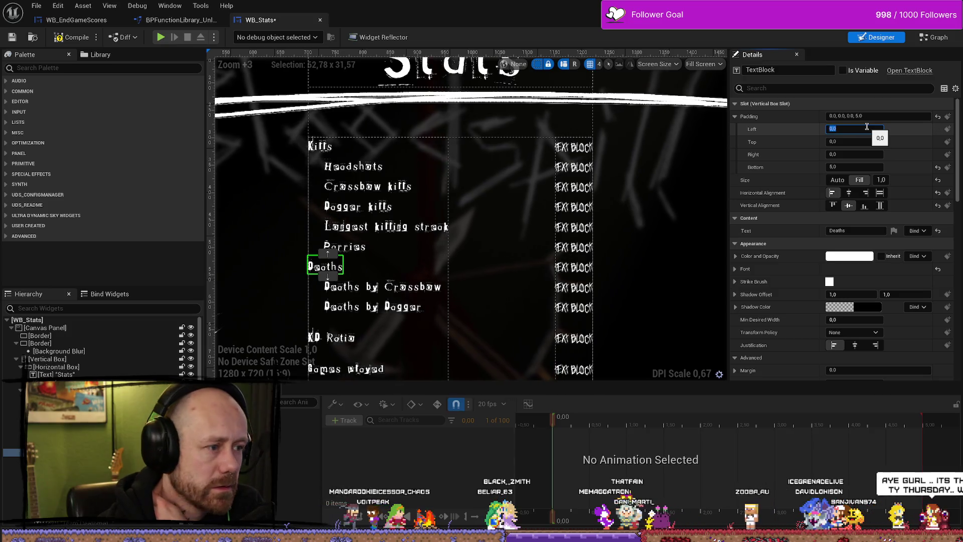
left_click(542, 254)
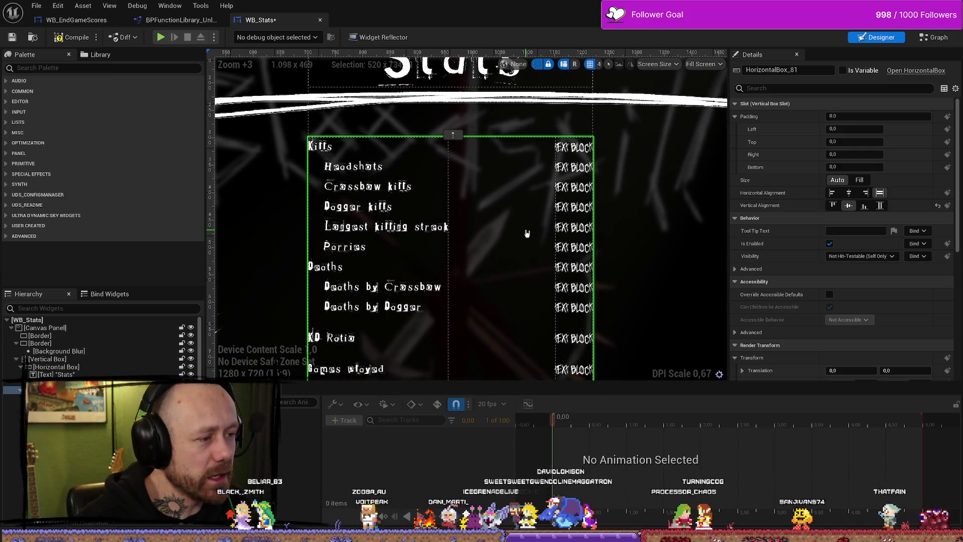
Step: Duplicate the spacer below Deaths by Dagger and set the new spacer's height to 10
left_click(350, 269)
scroll(349, 268, "down", 2)
scroll(465, 283, "up", 3)
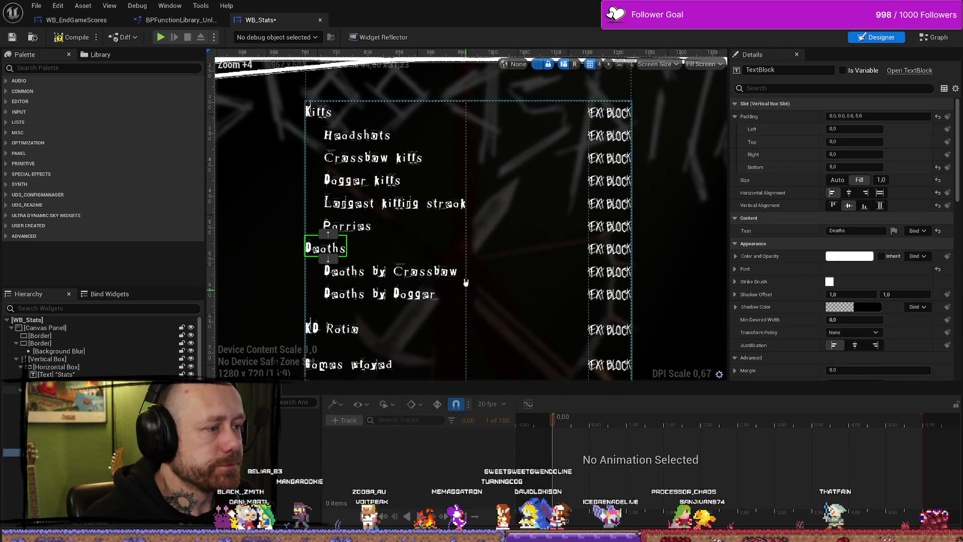
scroll(682, 311, "down", 2)
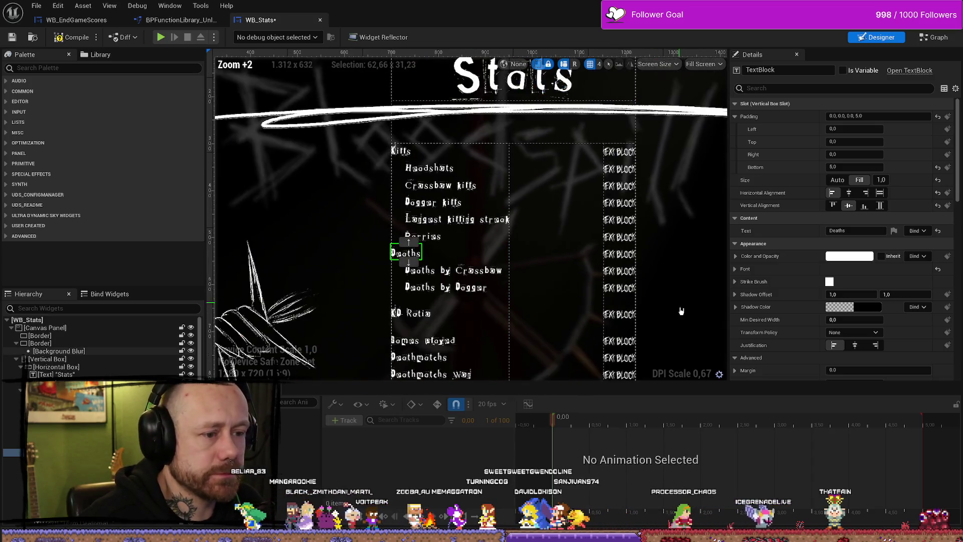
scroll(652, 251, "up", 6)
left_click(352, 200)
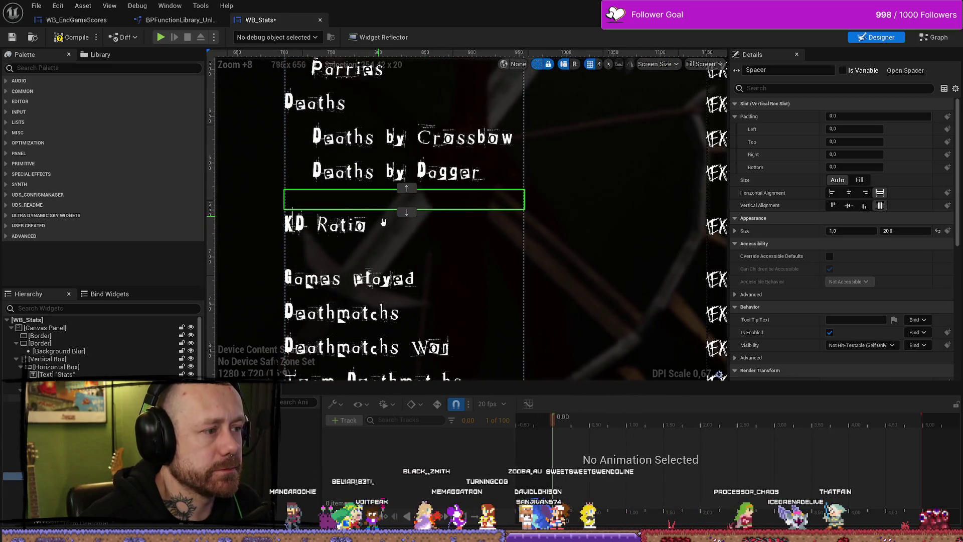
key("ctrl+d")
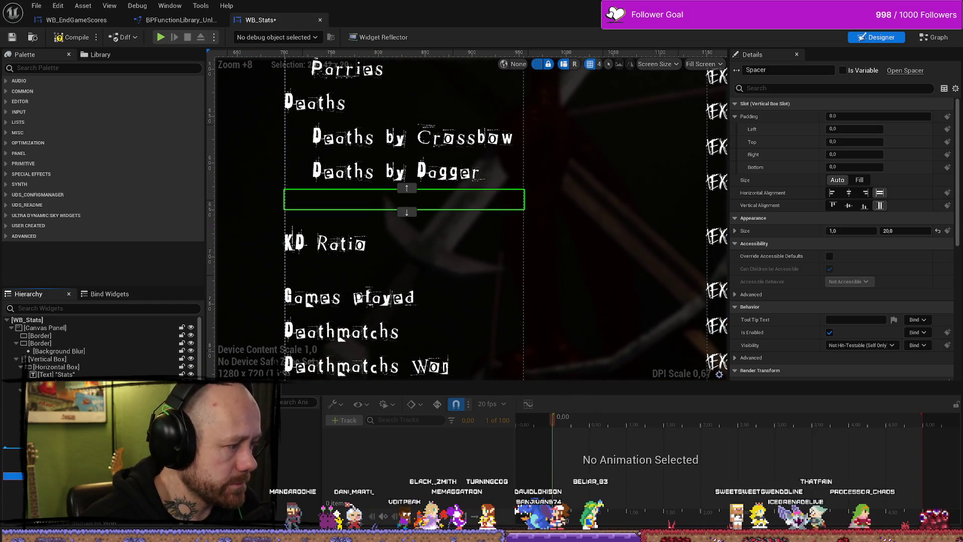
scroll(430, 248, "up", 3)
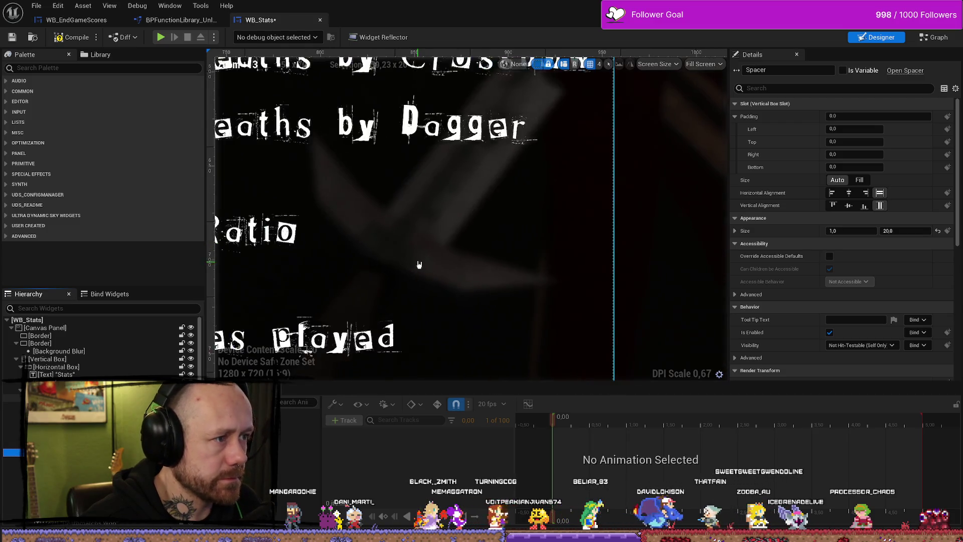
scroll(433, 253, "down", 6)
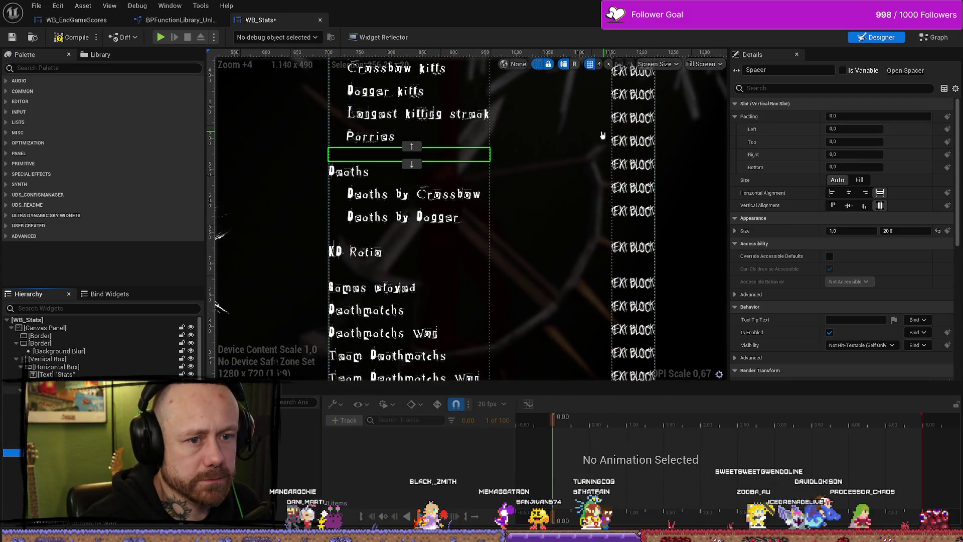
left_click_drag(518, 162, 502, 254)
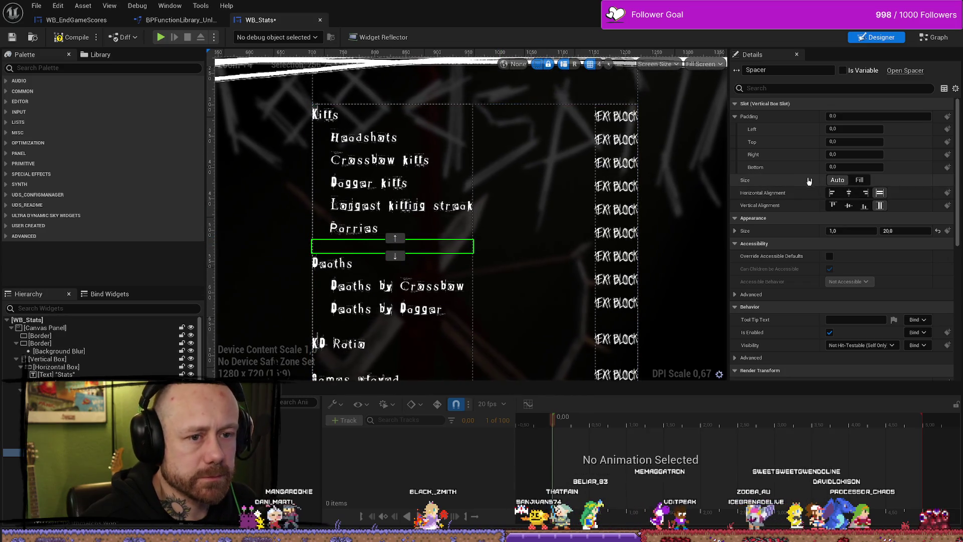
left_click(903, 231)
type("10")
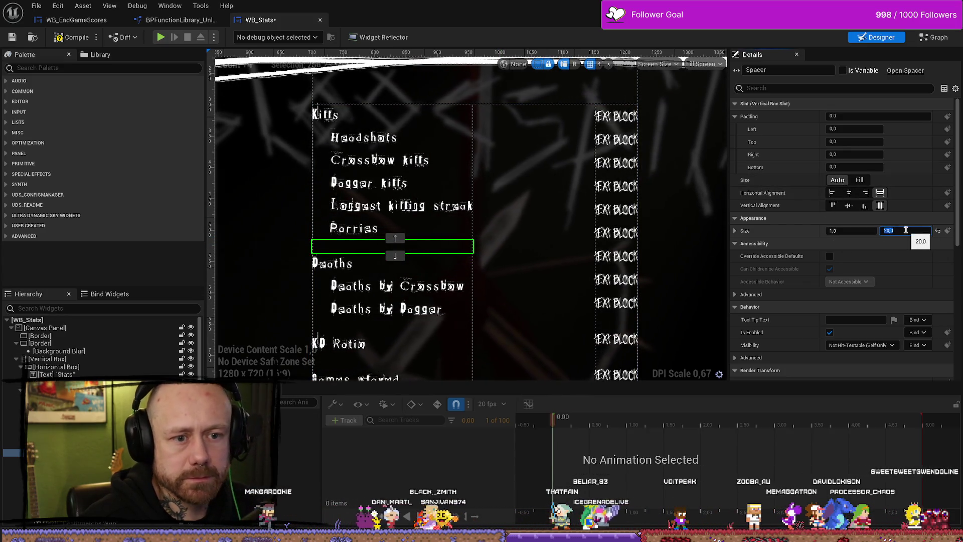
key("Return")
left_click(533, 312)
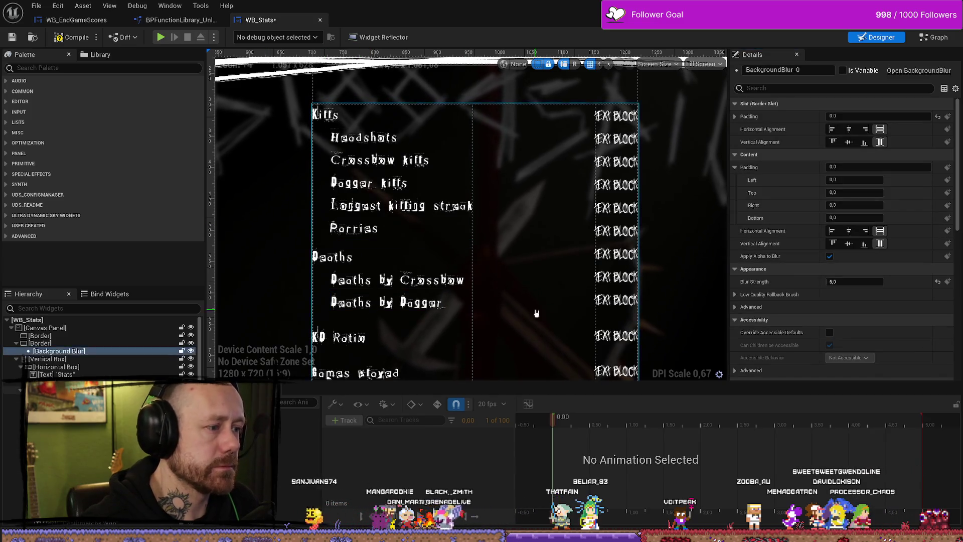
Step: Review the full Stats list, select the Games played label, and compile the widget
scroll(501, 278, "down", 3)
left_click_drag(646, 266, 551, 198)
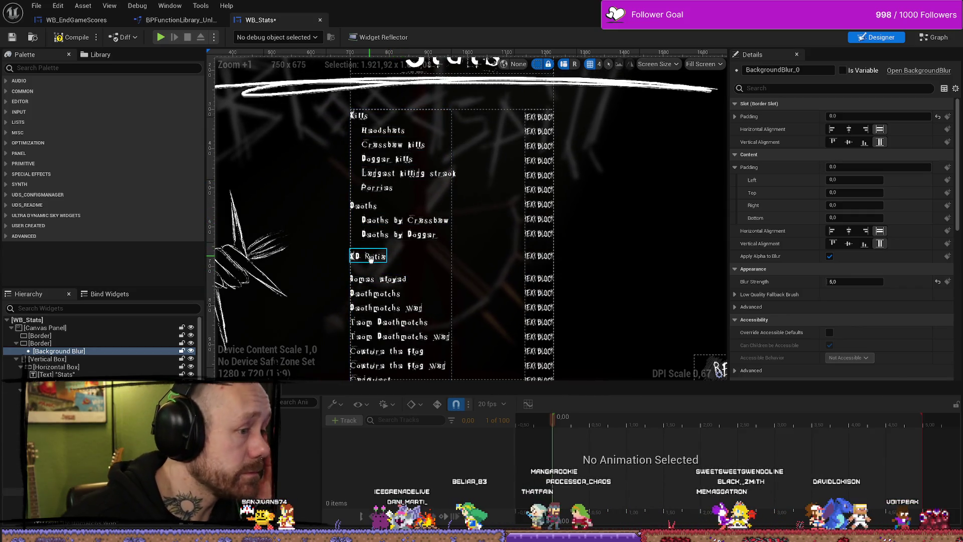
scroll(442, 264, "down", 1)
scroll(442, 263, "up", 2)
mouse_move(393, 288)
left_mouse_down()
mouse_move(427, 157)
mouse_move(435, 349)
mouse_move(442, 229)
mouse_move(433, 283)
left_mouse_up()
scroll(444, 223, "down", 2)
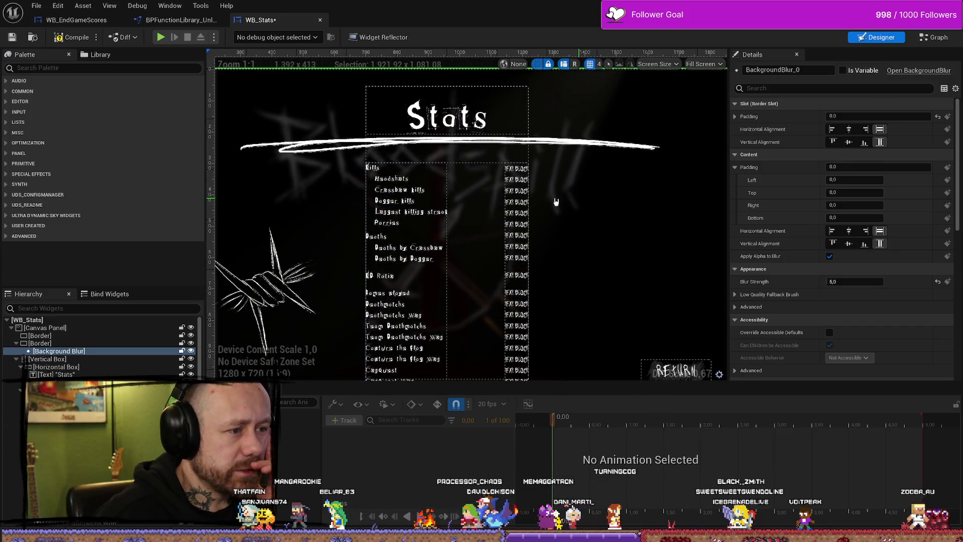
left_click_drag(451, 314, 411, 234)
mouse_move(532, 250)
left_mouse_down()
mouse_move(586, 270)
mouse_move(591, 295)
left_mouse_up()
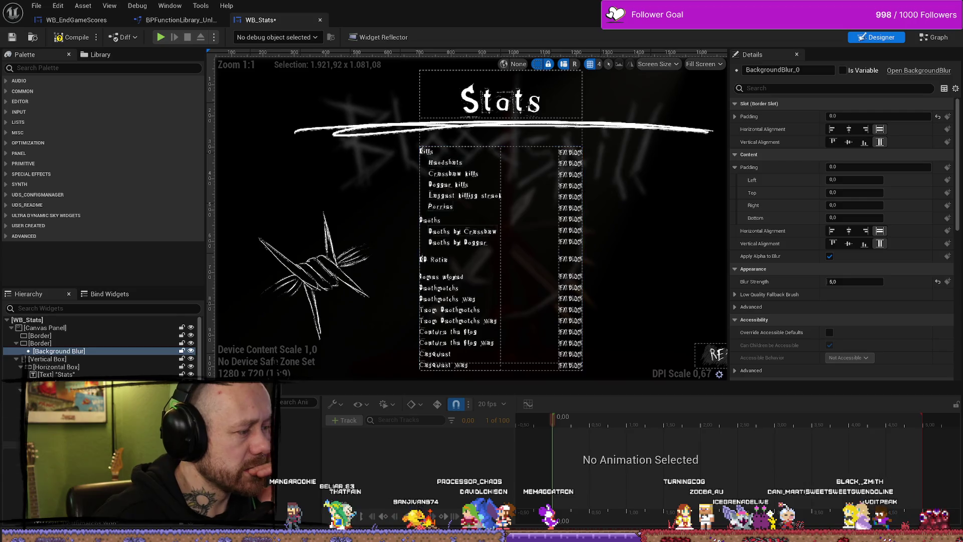
scroll(101, 346, "down", 2)
scroll(101, 346, "down", 2)
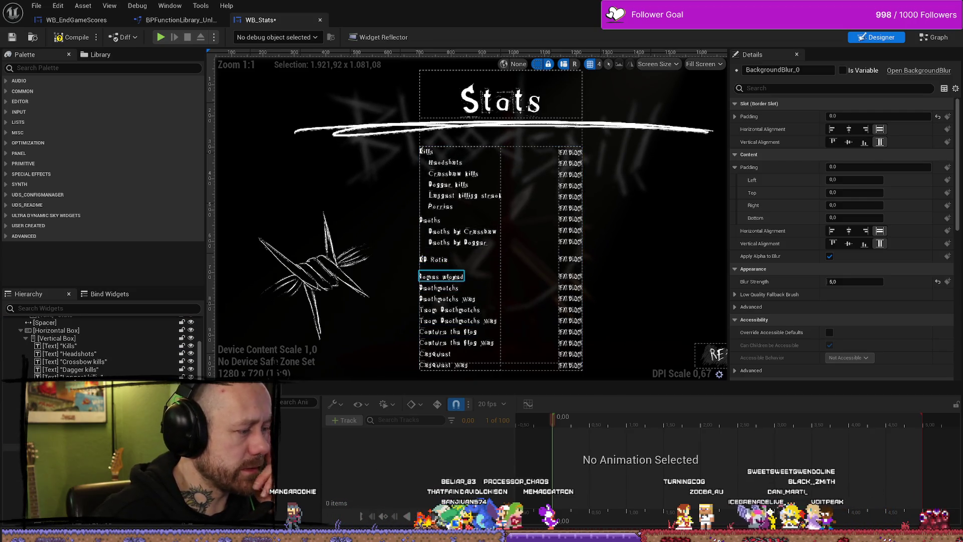
left_click(451, 278)
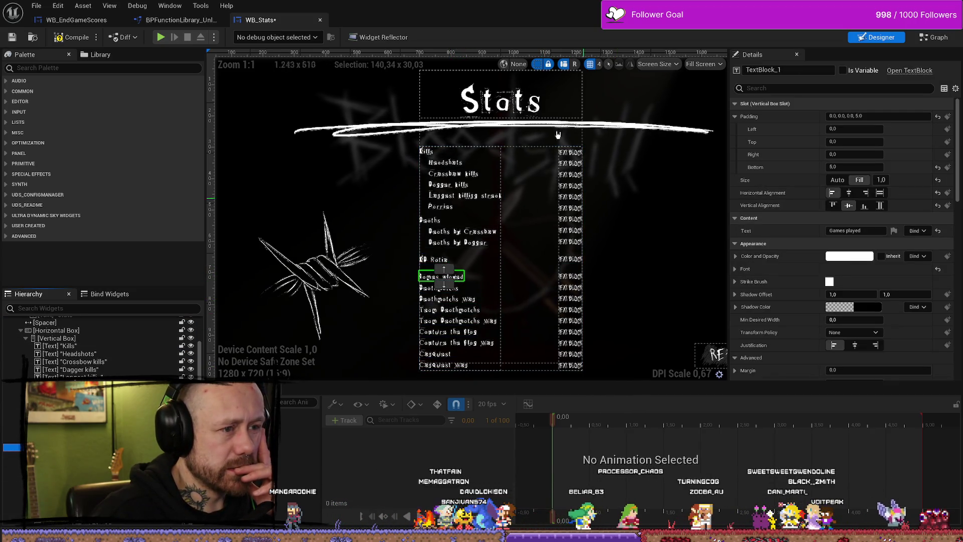
left_click(71, 37)
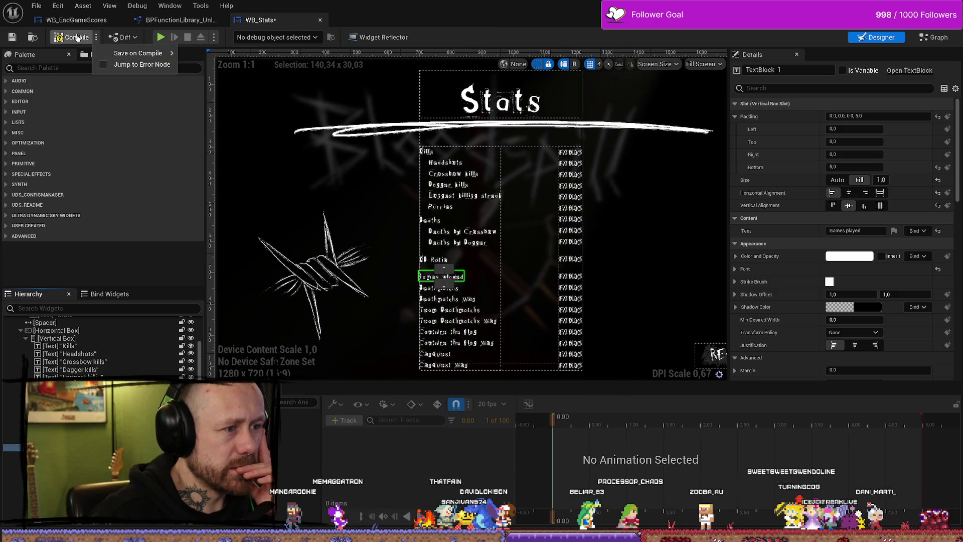
Step: Play the level, leave the match, view the Stats screen from the main menu, then stop playing
key("alt+Tab")
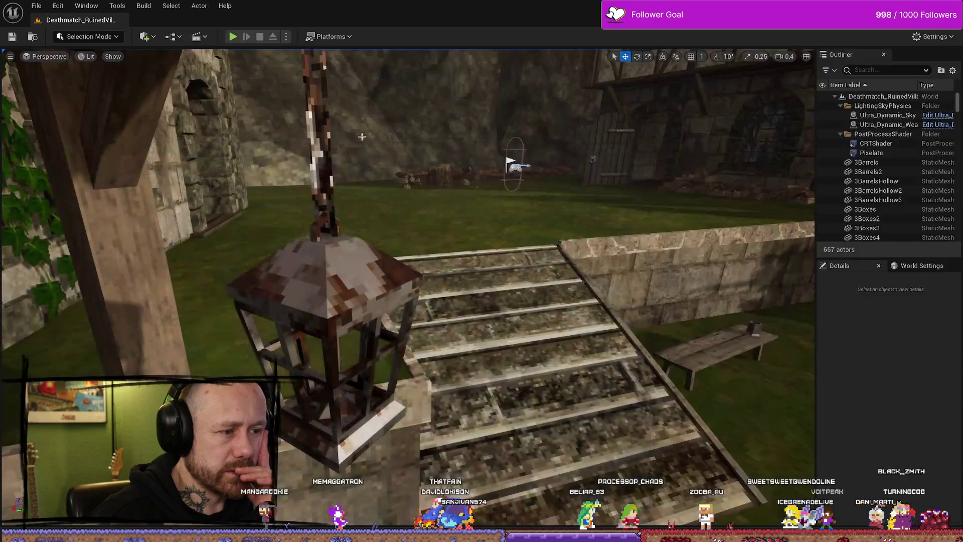
key("alt+p")
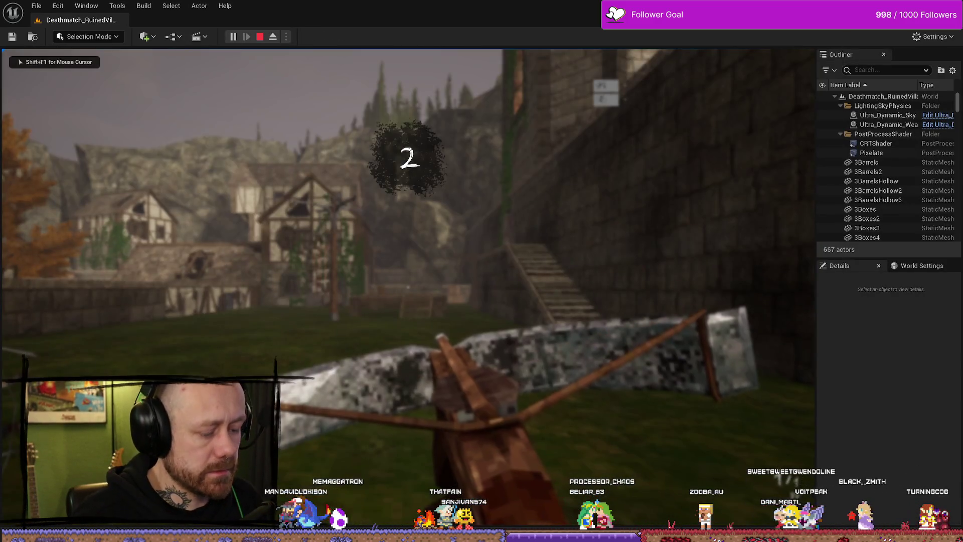
key("Escape")
left_click(177, 205)
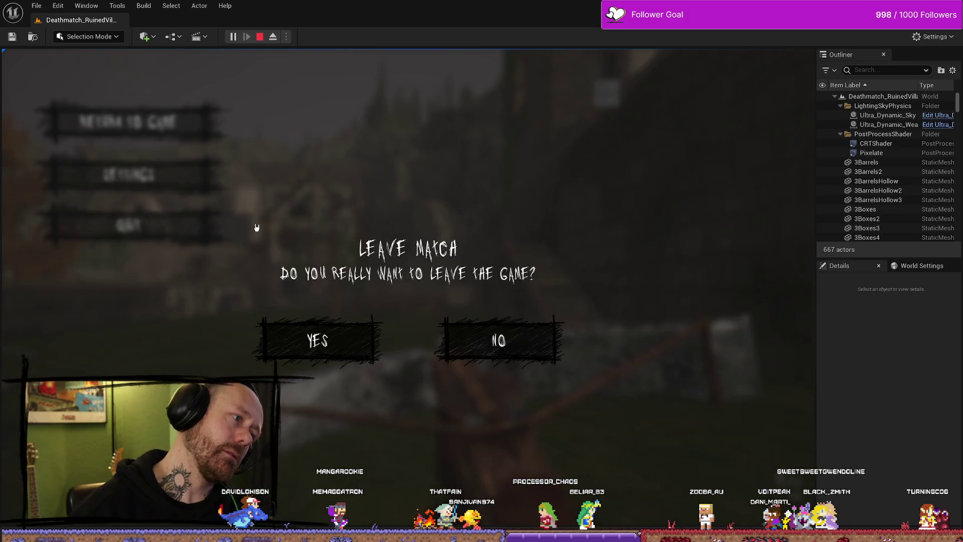
left_click(309, 337)
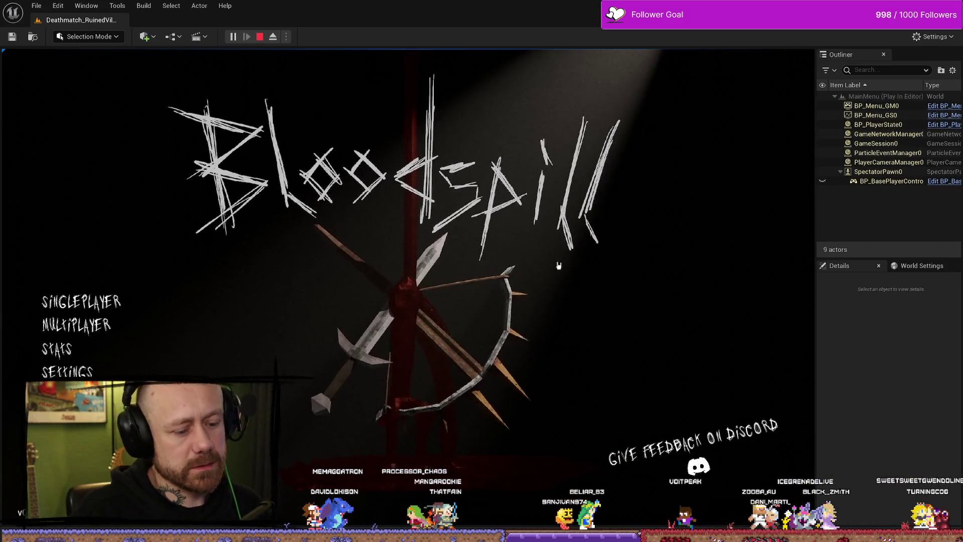
key("Return")
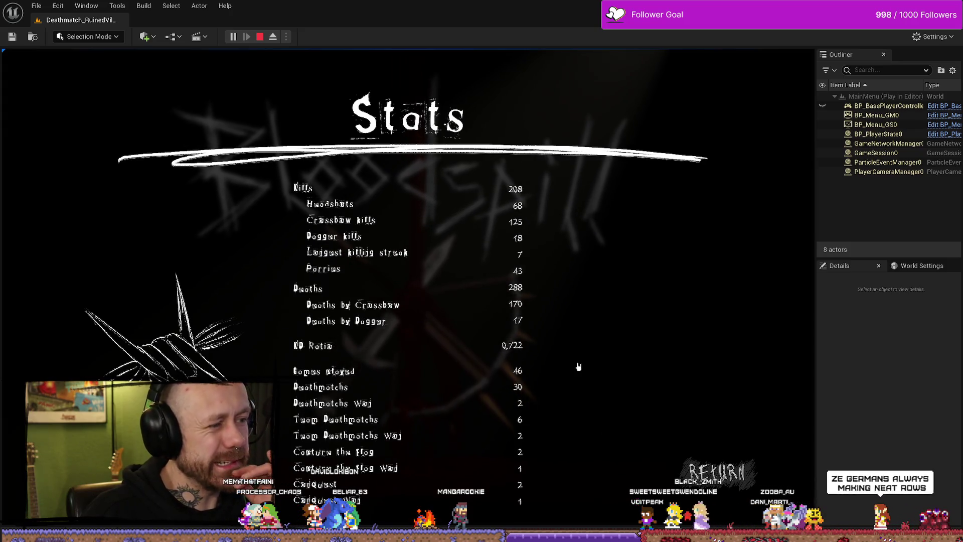
key("Escape")
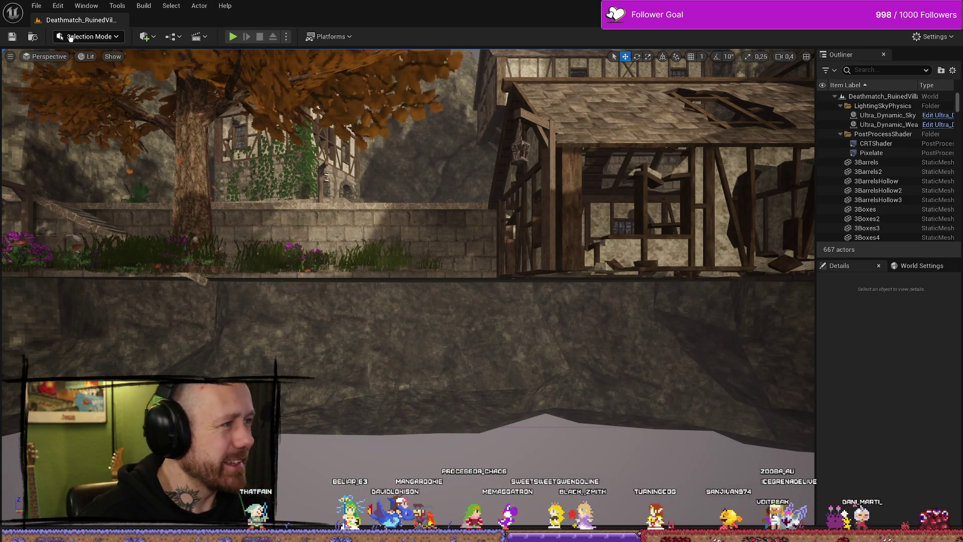
Step: Save all assets and reopen the WB_Stats widget blueprint from the content drawer
left_click(36, 6)
left_click(75, 129)
key("ctrl+space")
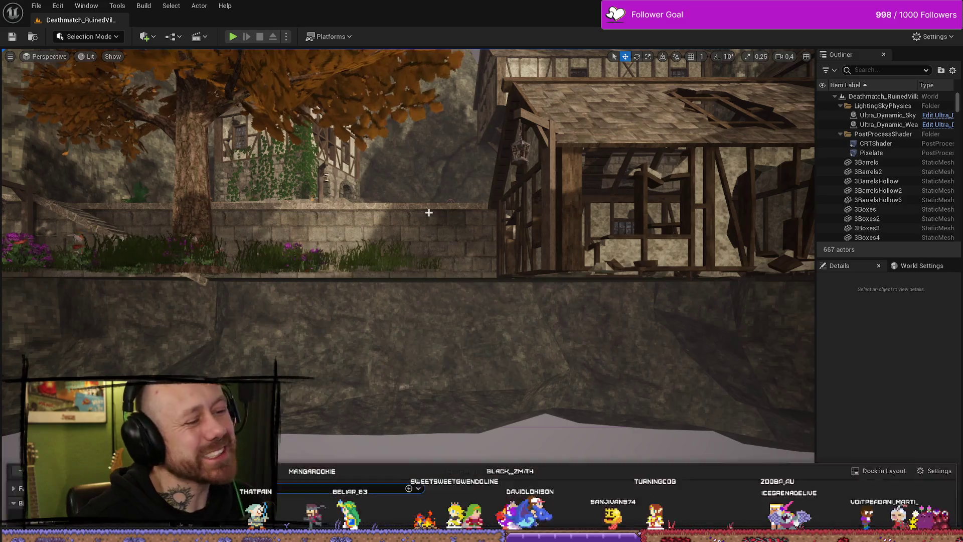
double_click(196, 321)
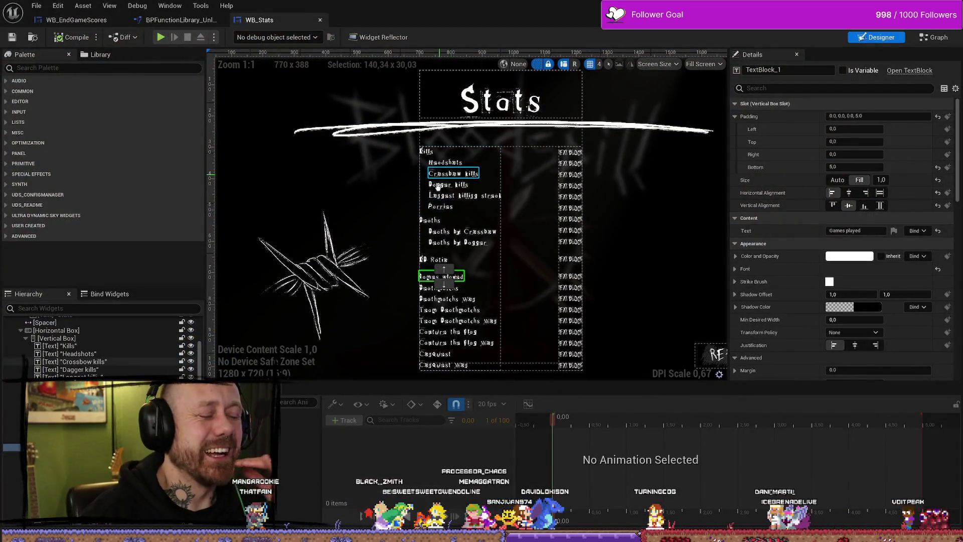
Step: Indent Crossbow kills by 45 and Dagger kills by a smaller left padding of 25
left_click(448, 174)
scroll(447, 174, "up", 6)
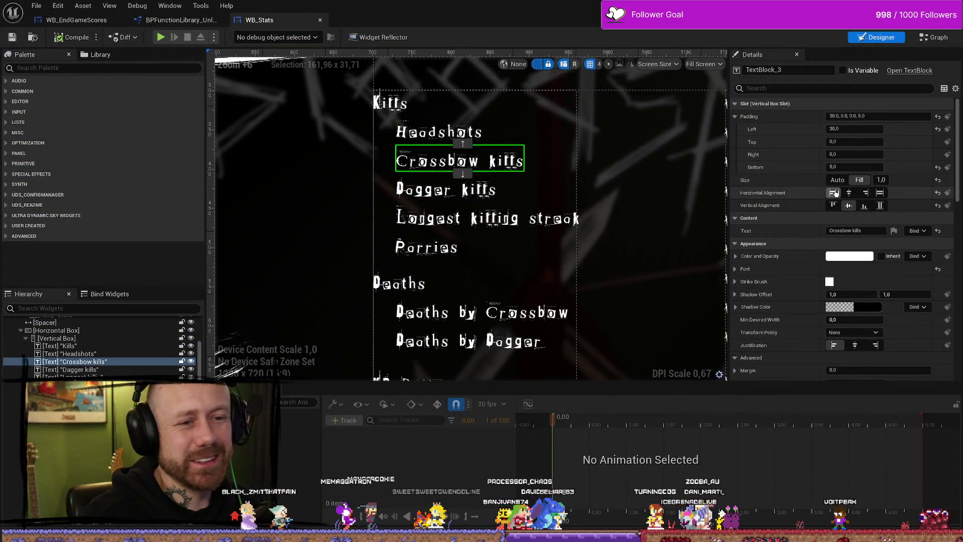
left_click(860, 127)
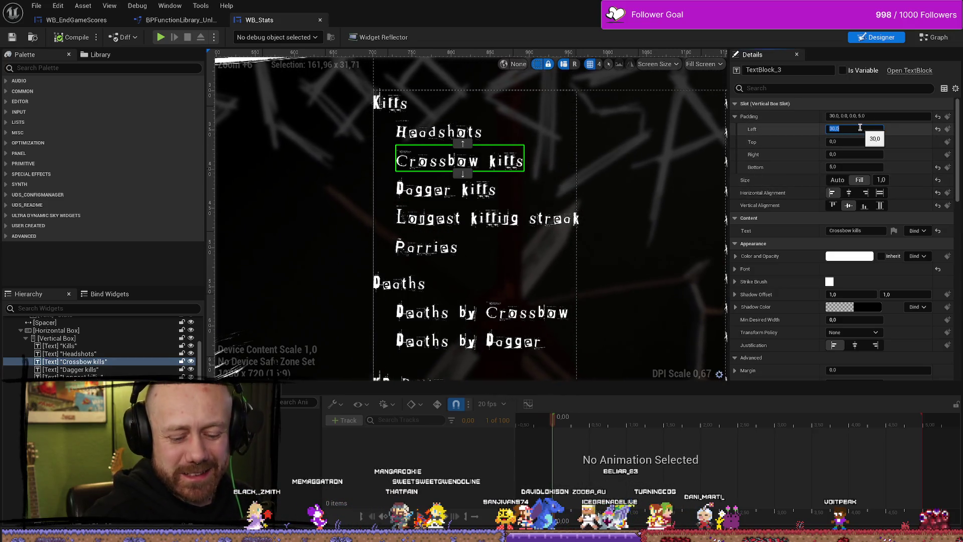
type("45")
key("Return")
left_click(446, 189)
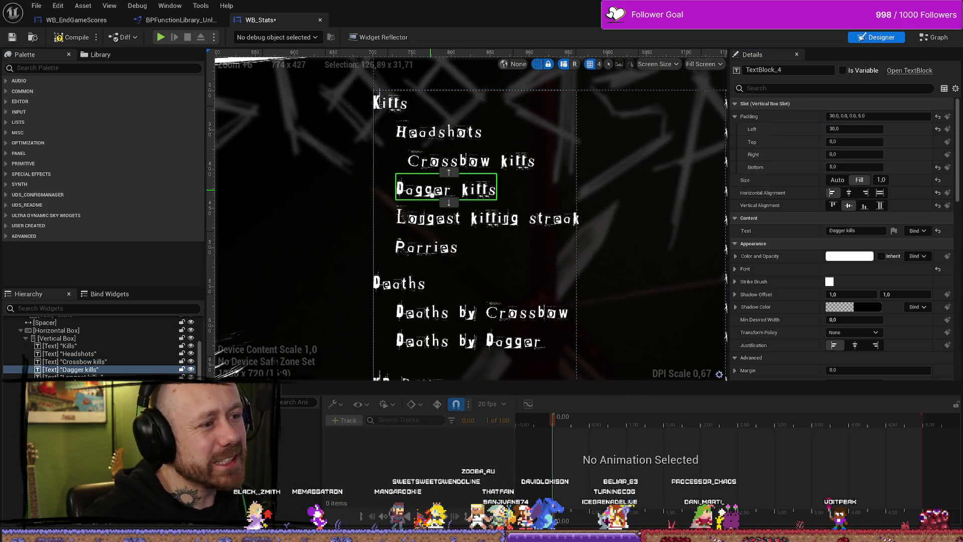
left_click(861, 132)
type("25")
key("Return")
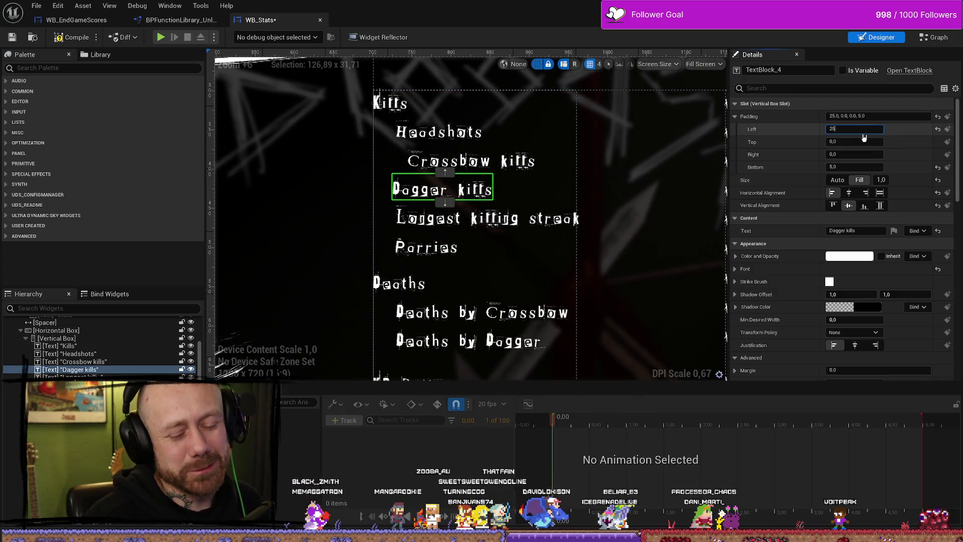
left_click(662, 243)
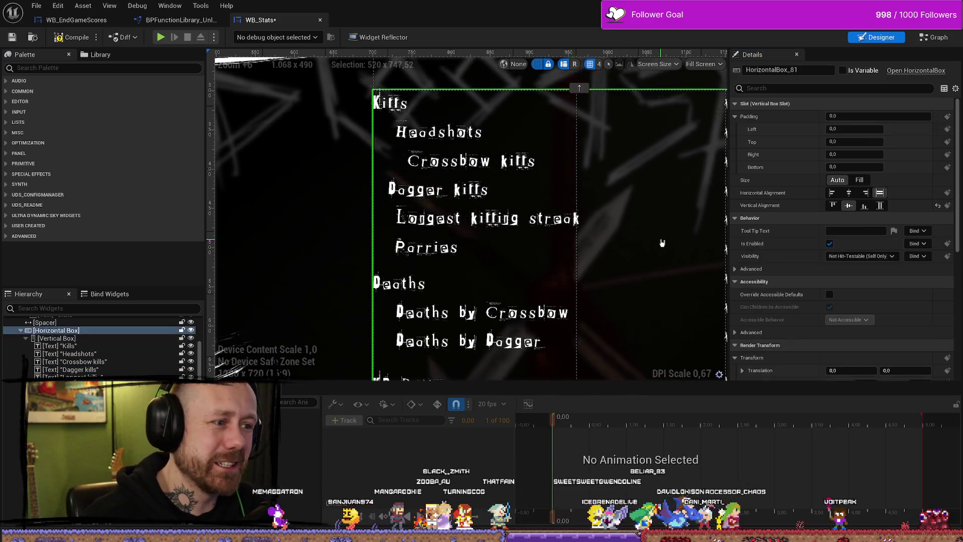
Step: Give the Longest killing streak label a left padding of 45
left_click(562, 219)
left_click(858, 129)
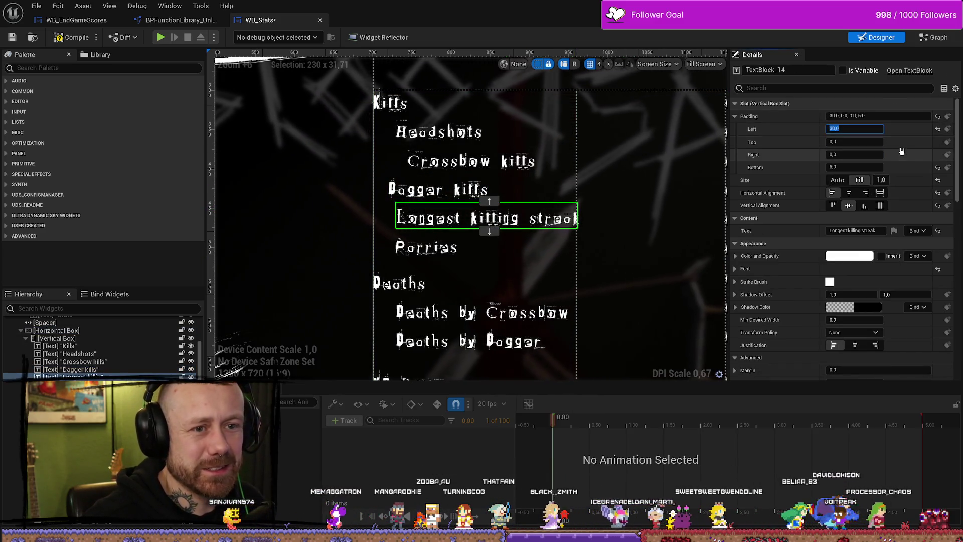
type("45")
key("Return")
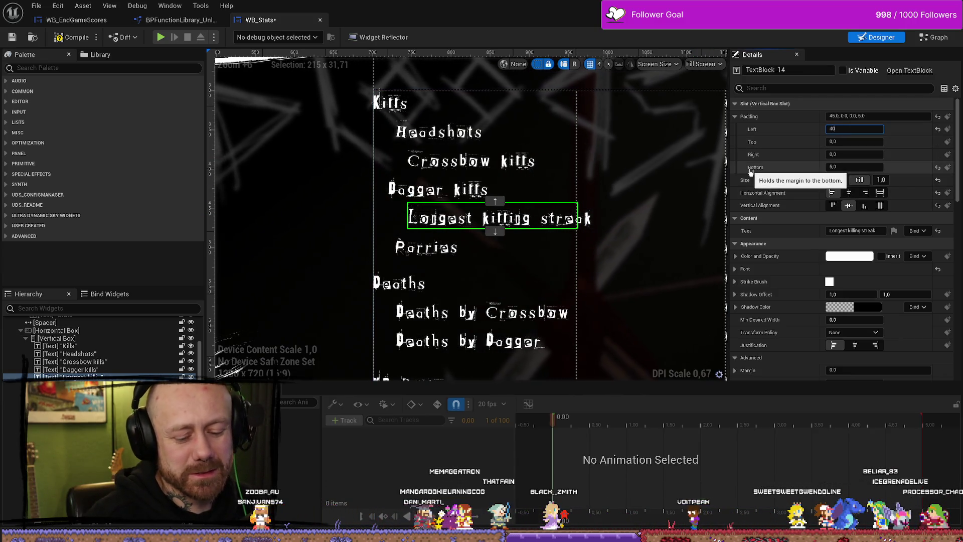
left_click(668, 164)
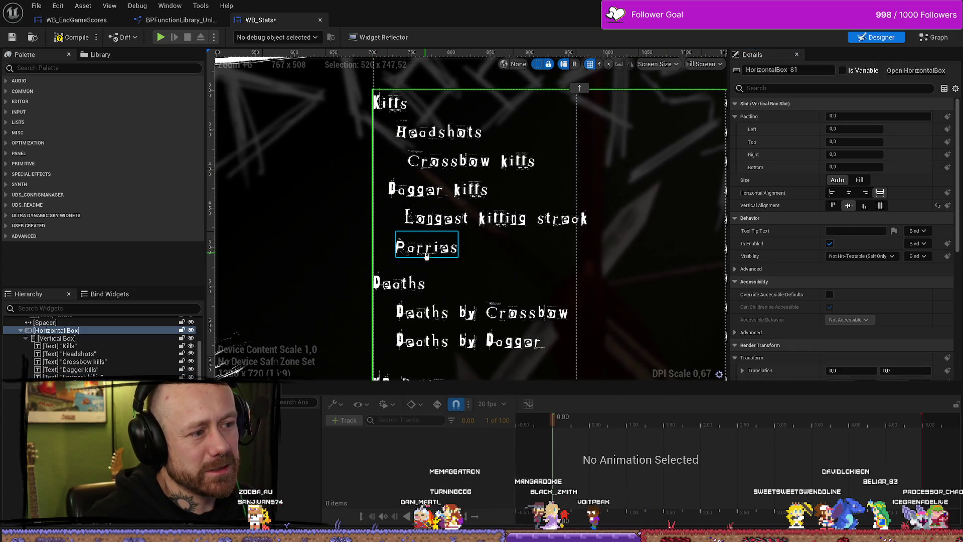
Step: Compare the left indents of the Headshots, Crossbow, Dagger and Longest killing streak labels
scroll(655, 246, "down", 1)
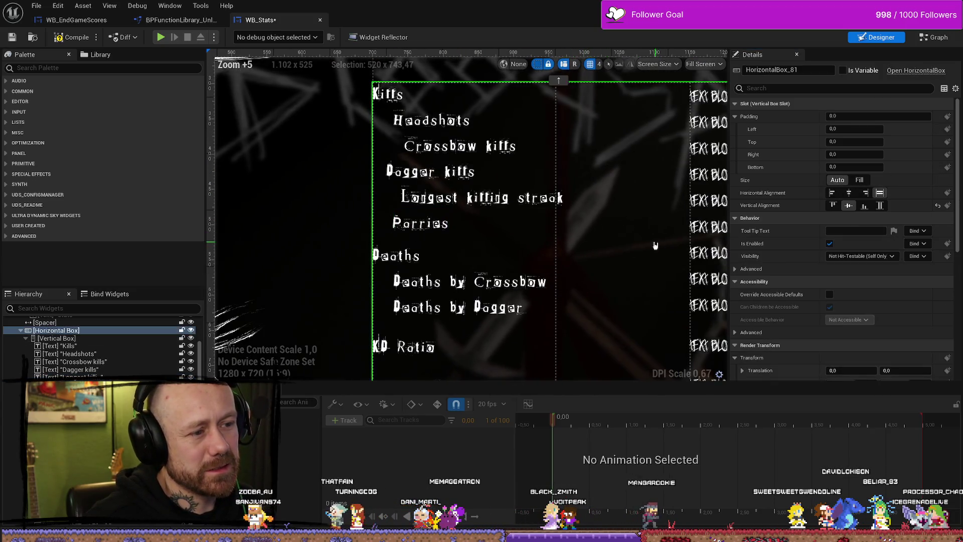
scroll(655, 246, "down", 3)
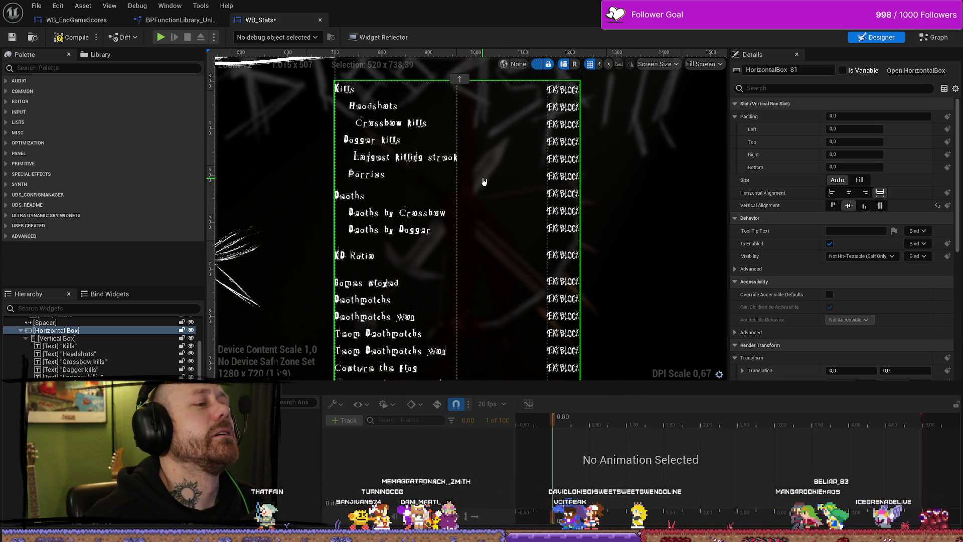
left_click(364, 142)
scroll(364, 144, "up", 4)
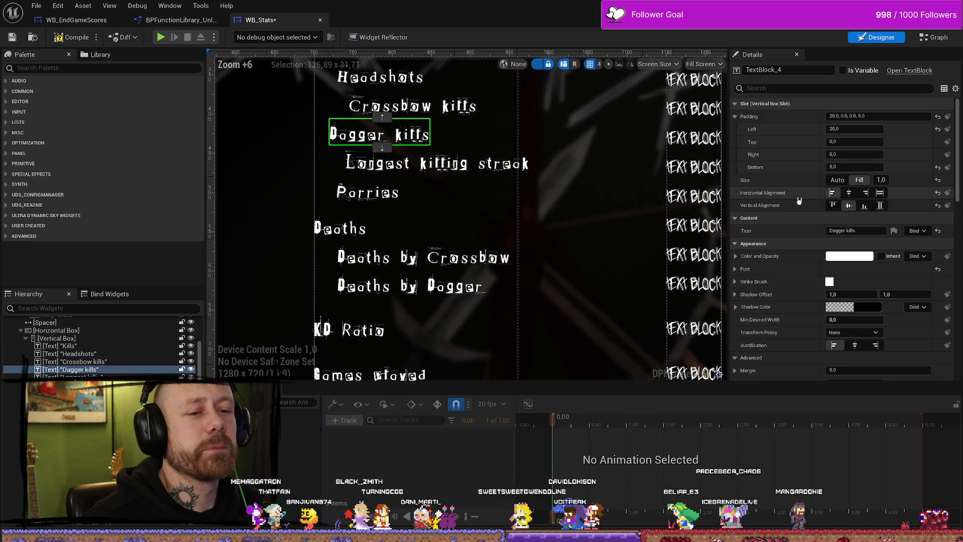
scroll(834, 250, "down", 2)
scroll(828, 281, "up", 2)
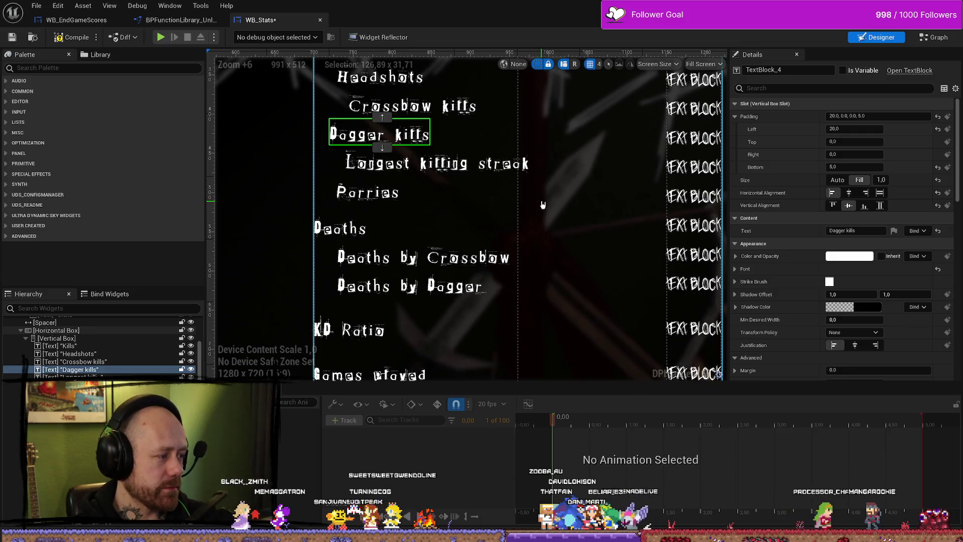
left_click(382, 160)
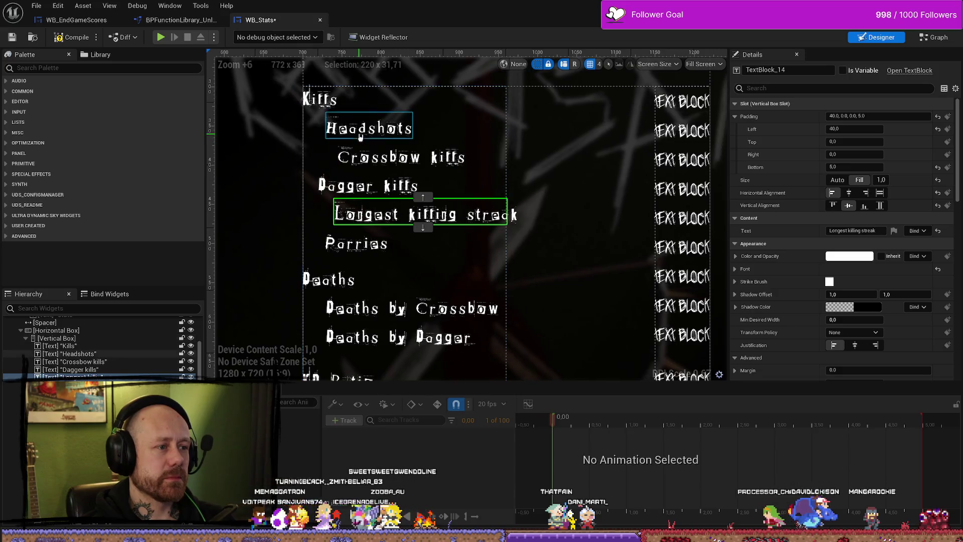
left_click(362, 130)
left_click(339, 187)
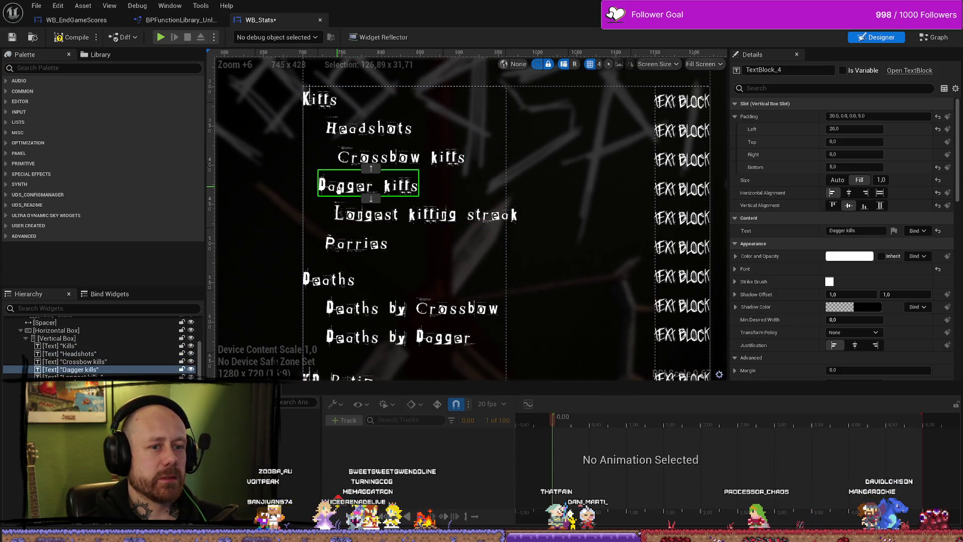
left_click(374, 159)
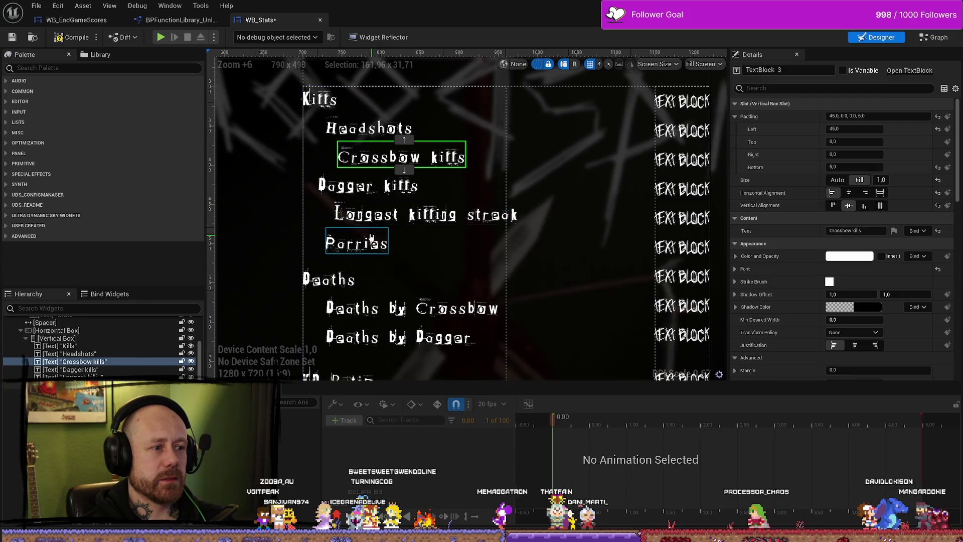
left_click(370, 221)
Step: Give the Parries label a left padding of 35
left_click(357, 244)
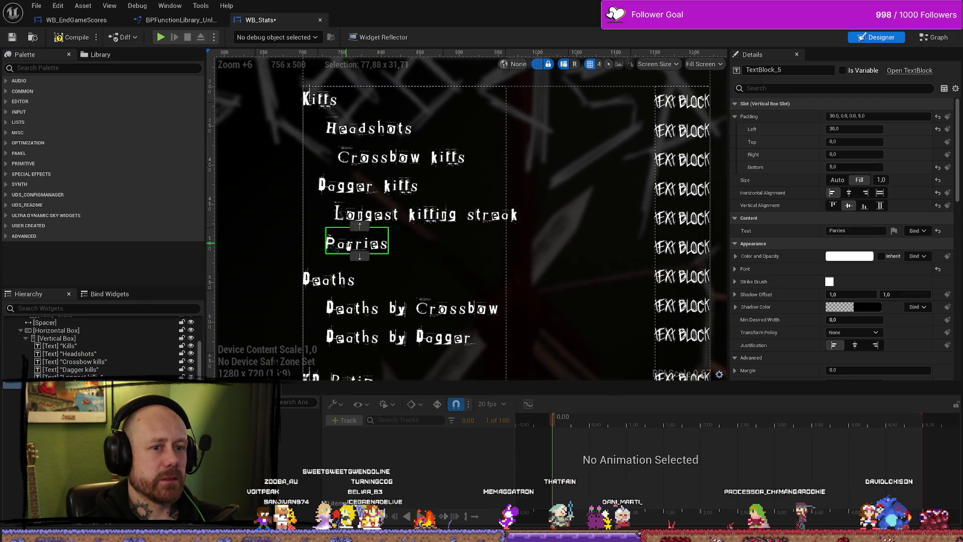
left_click(864, 129)
type("35")
key("Return")
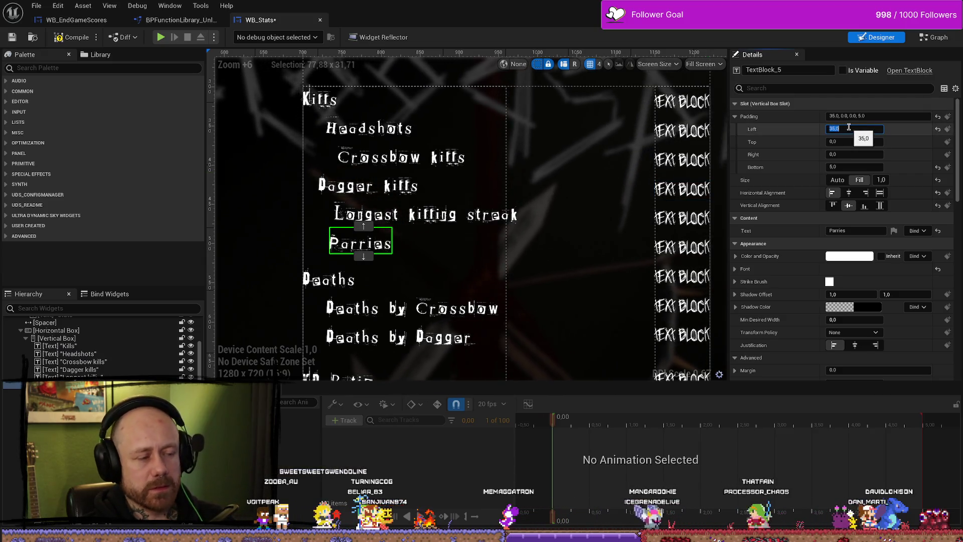
left_click(531, 258)
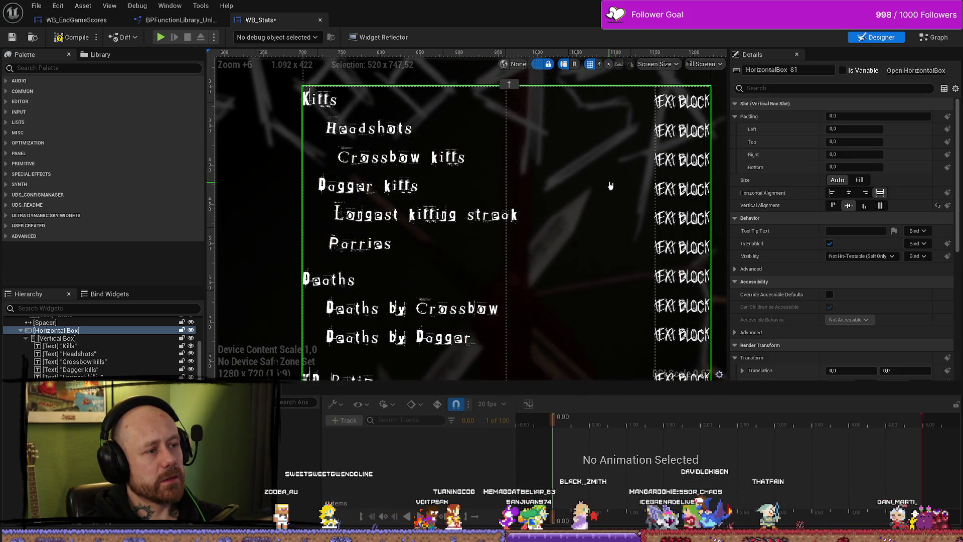
Step: Indent Deaths by Crossbow 30 from the left, then Deaths by Dagger 40
scroll(611, 185, "down", 1)
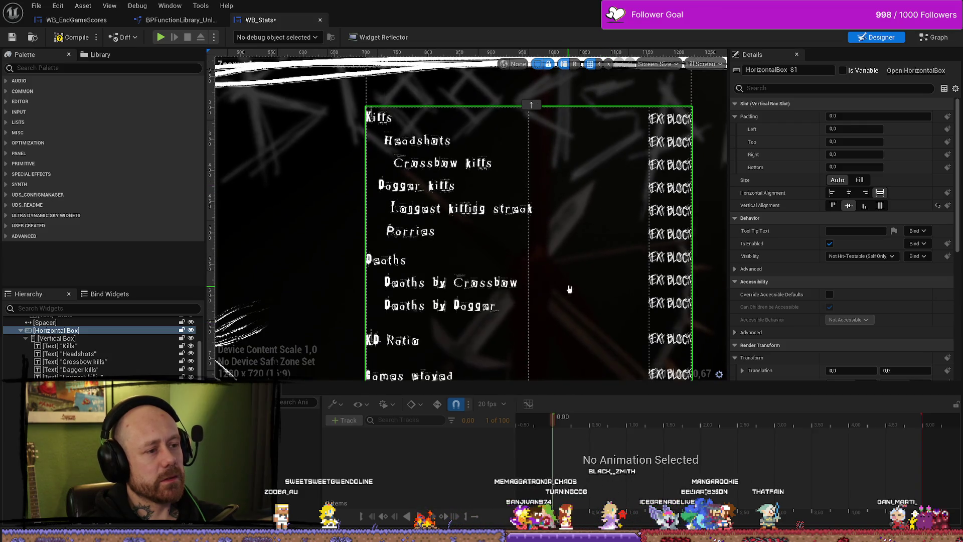
scroll(570, 289, "down", 2)
scroll(553, 209, "up", 1)
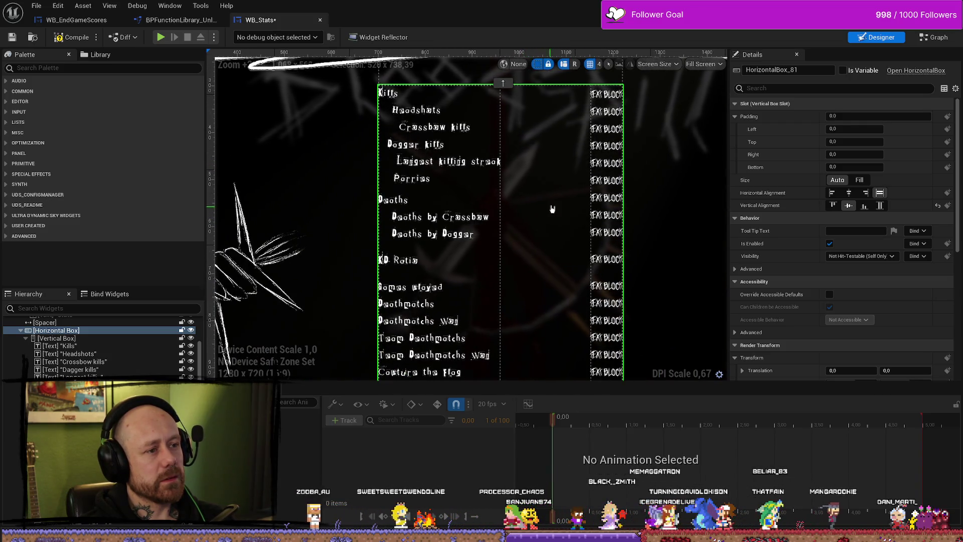
left_click(451, 215)
left_click(856, 129)
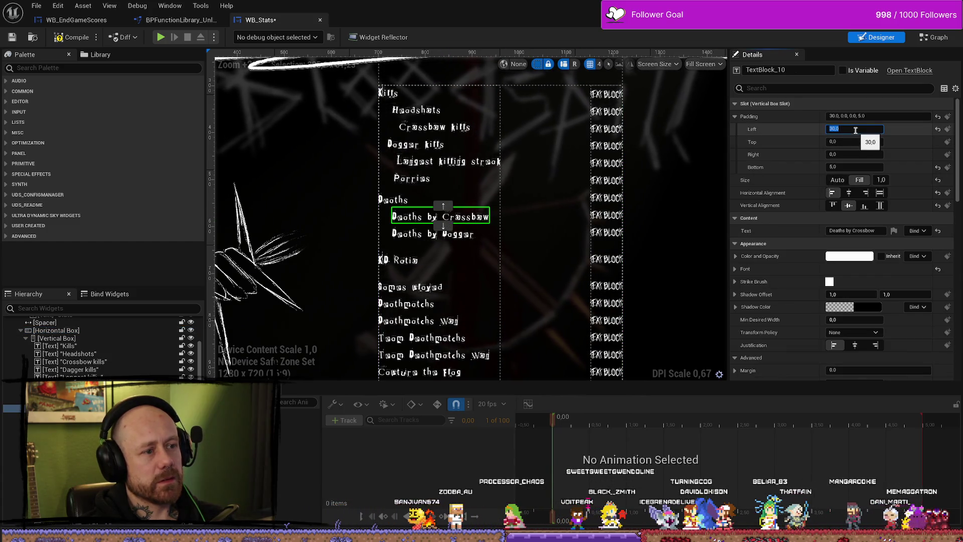
key("Return")
key("Down")
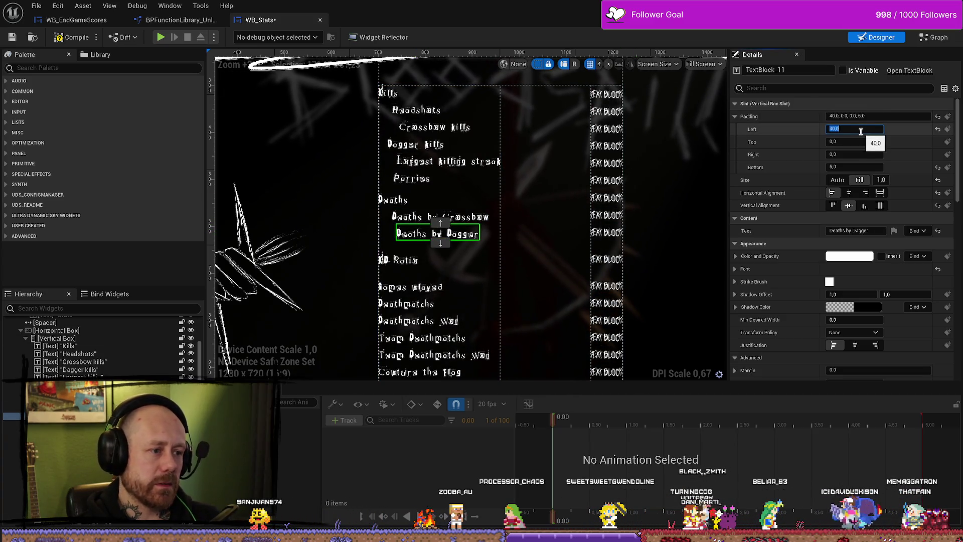
left_click(552, 280)
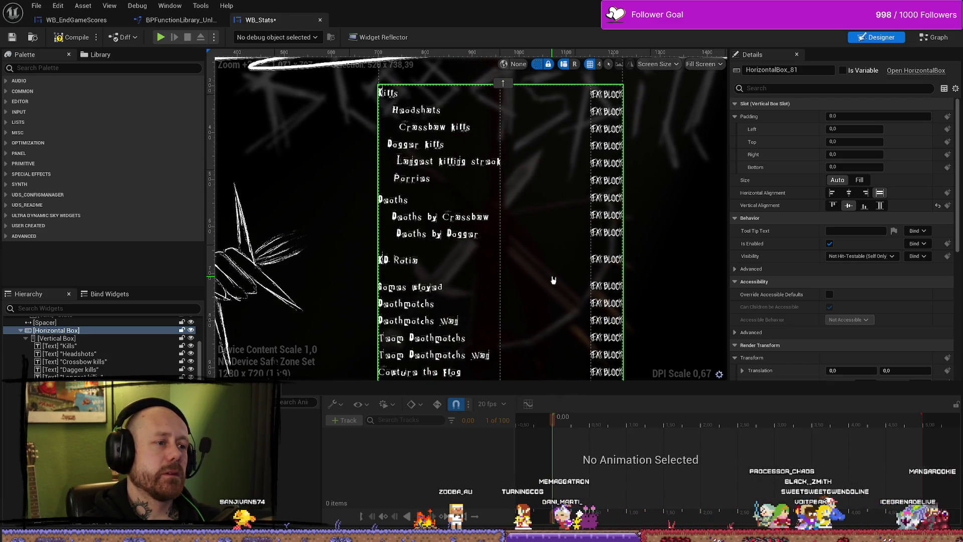
scroll(651, 220, "down", 2)
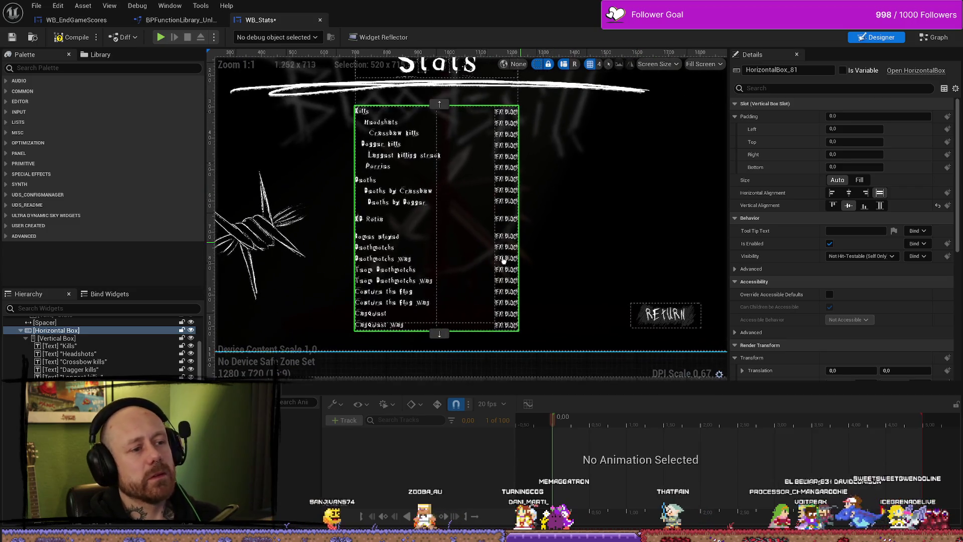
scroll(474, 284, "up", 1)
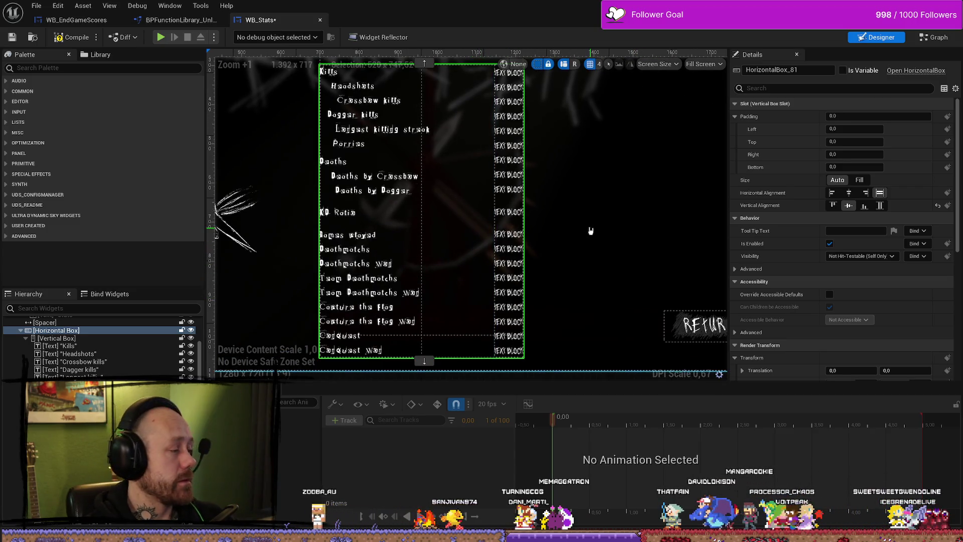
left_click(281, 327)
left_click(485, 231)
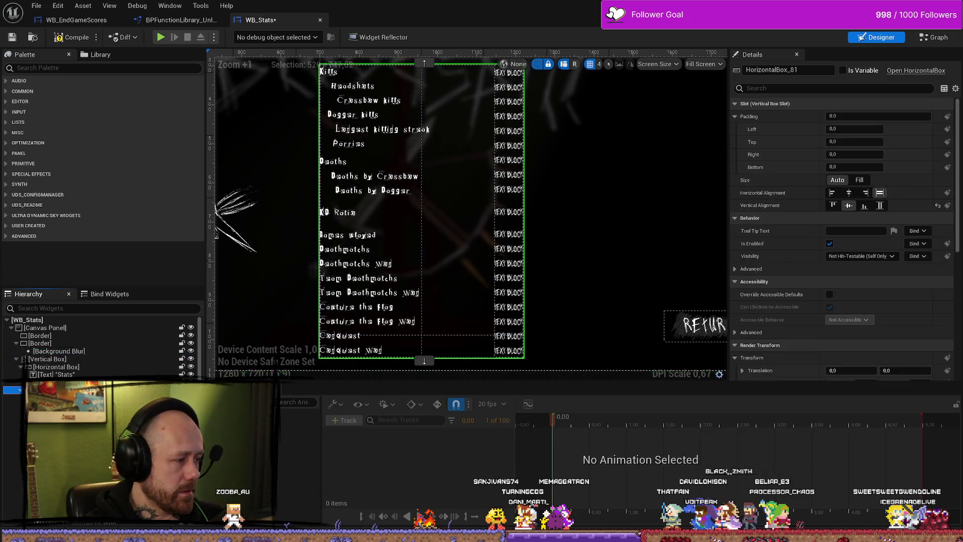
scroll(484, 231, "down", 2)
scroll(570, 211, "up", 1)
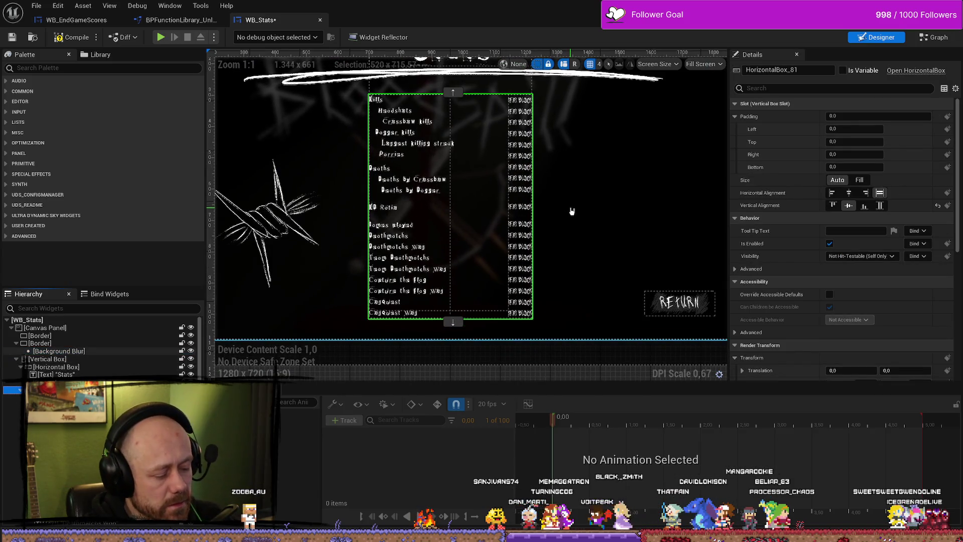
key("ctrl+v")
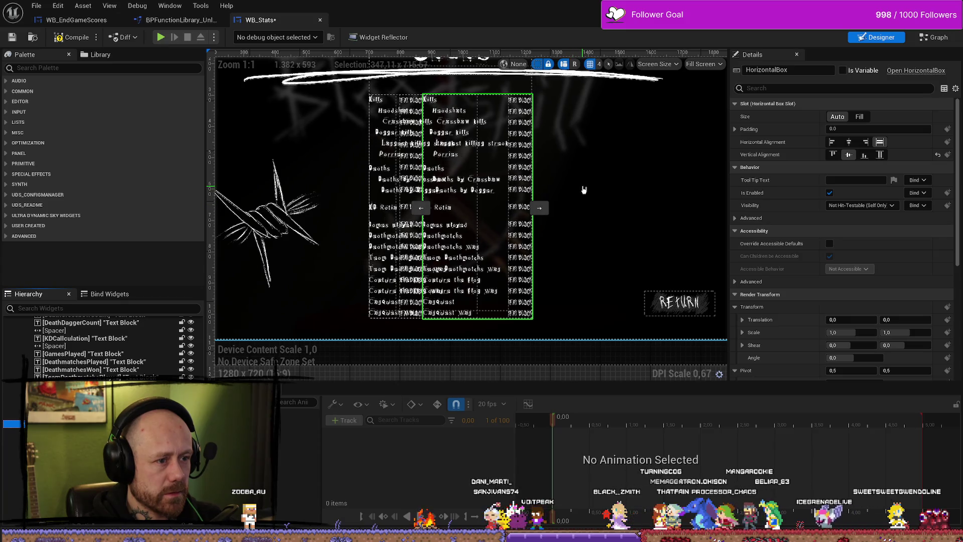
left_click_drag(584, 189, 565, 273)
scroll(485, 225, "up", 1)
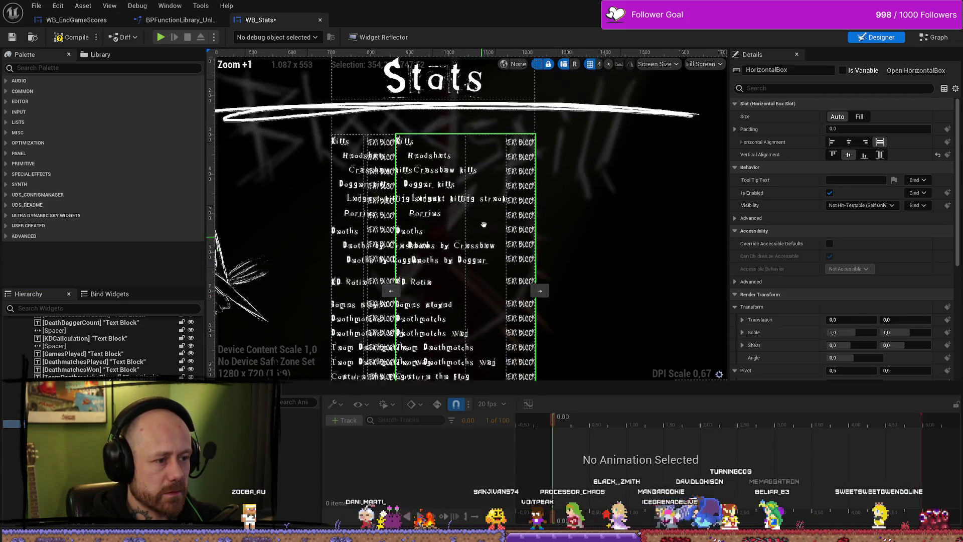
left_click_drag(484, 225, 484, 176)
scroll(394, 322, "down", 2)
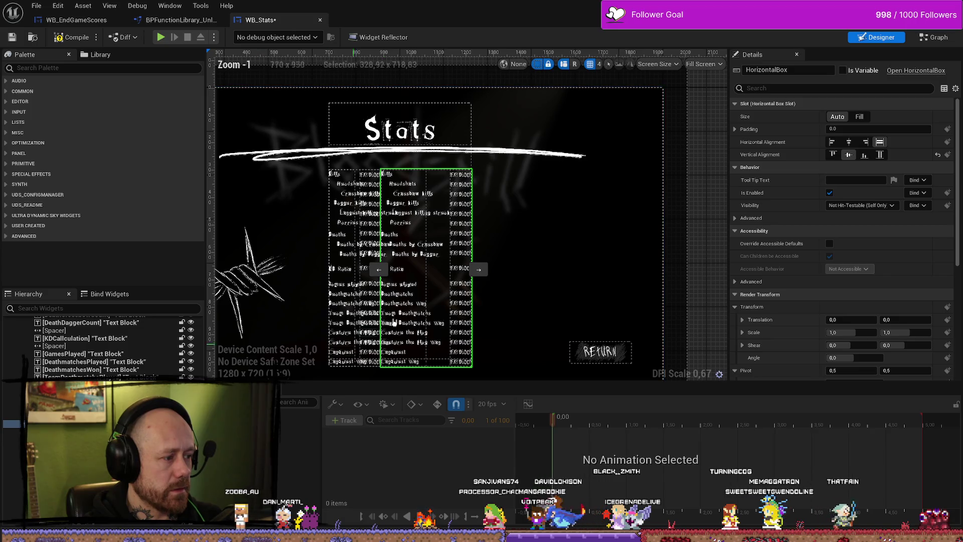
left_click_drag(394, 322, 398, 231)
left_click_drag(445, 279, 517, 279)
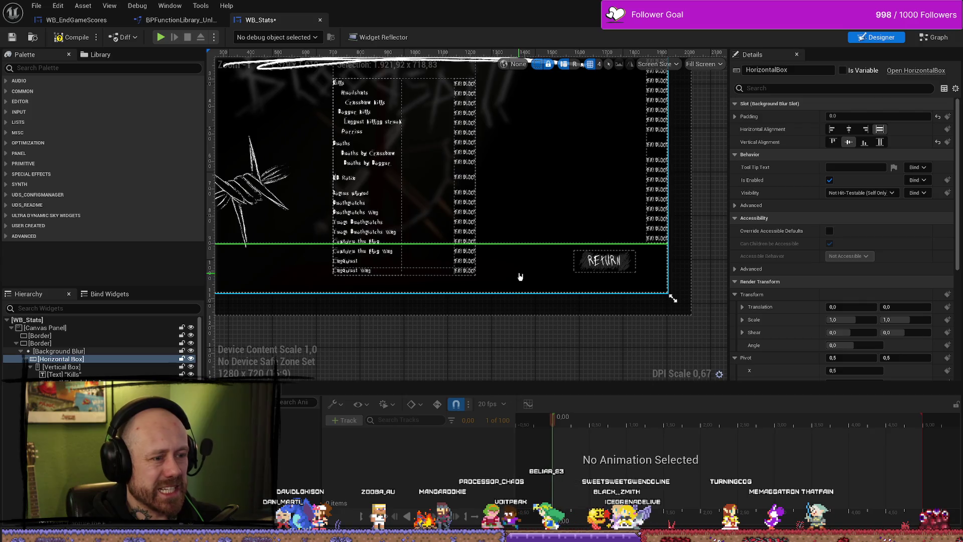
key("ctrl+z")
scroll(502, 243, "up", 2)
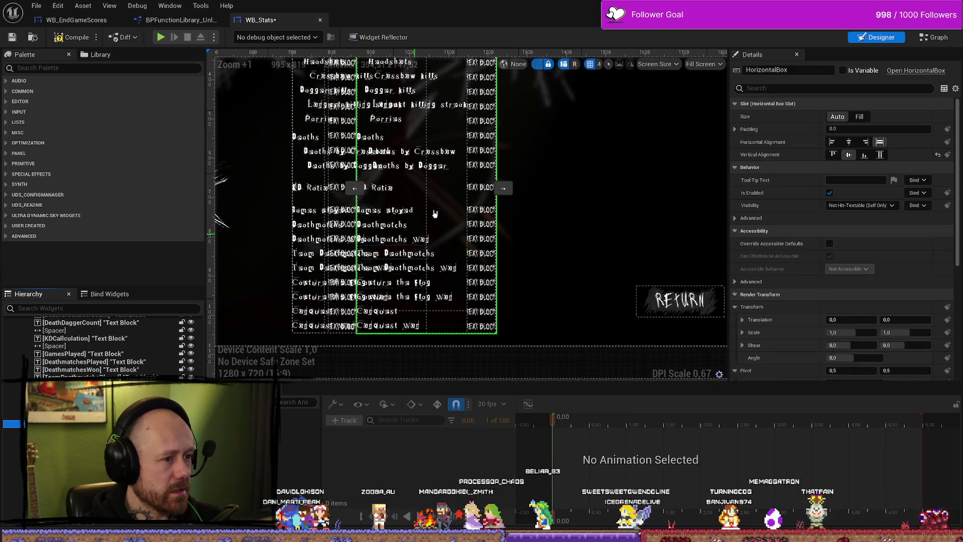
scroll(437, 198, "down", 3)
scroll(442, 185, "up", 3)
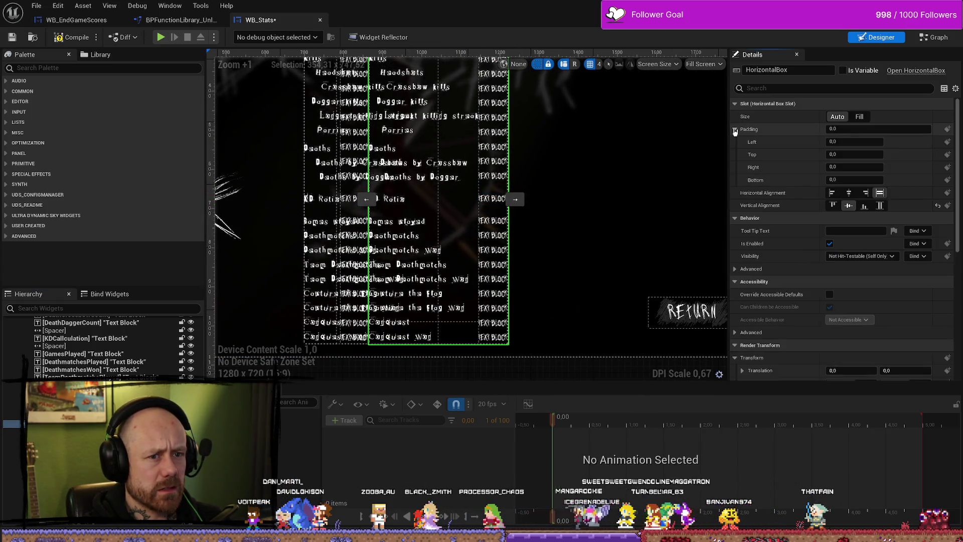
scroll(548, 213, "up", 4)
scroll(549, 213, "down", 5)
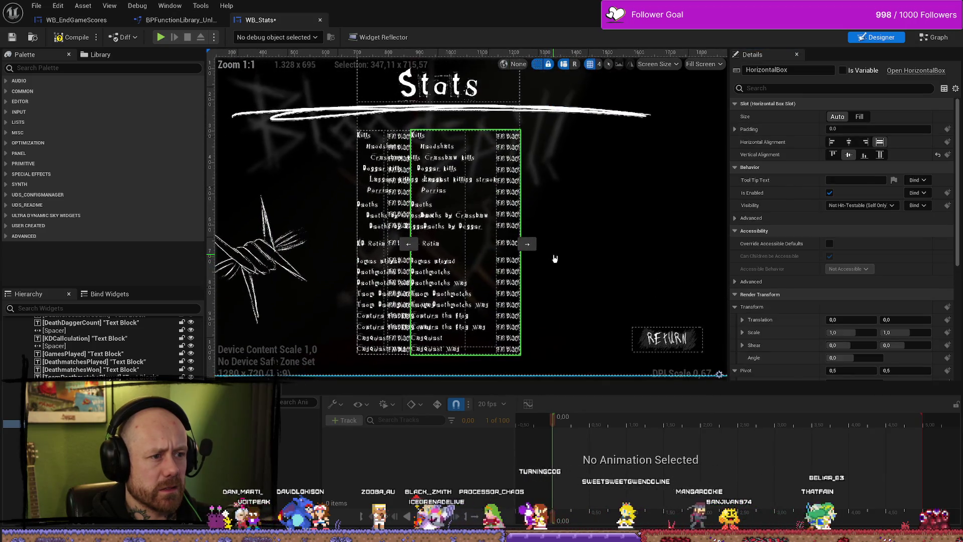
key("Delete")
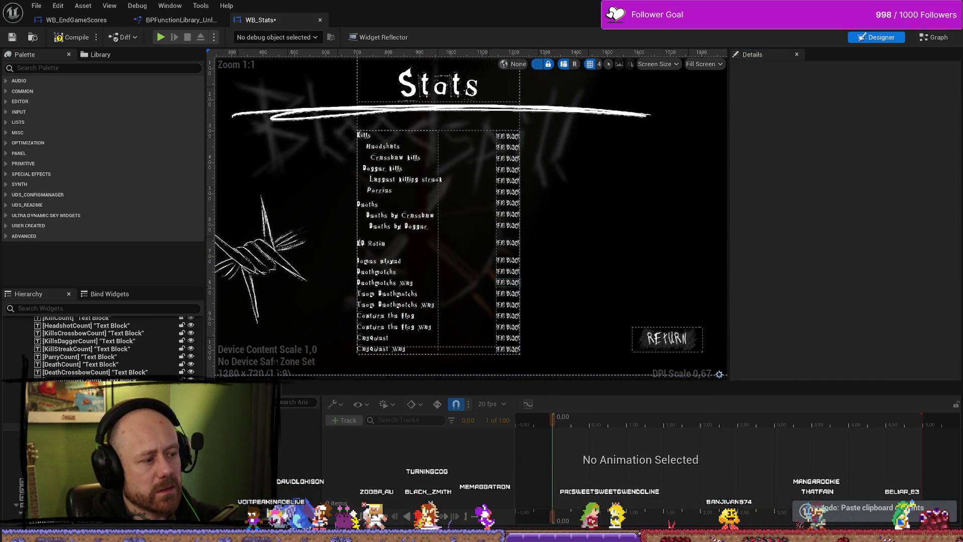
left_click(466, 200)
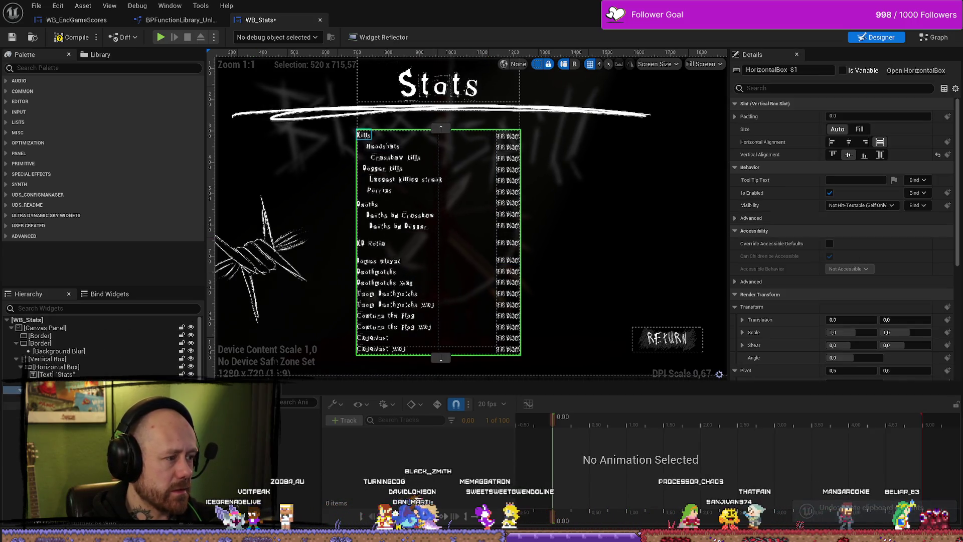
left_click(68, 359)
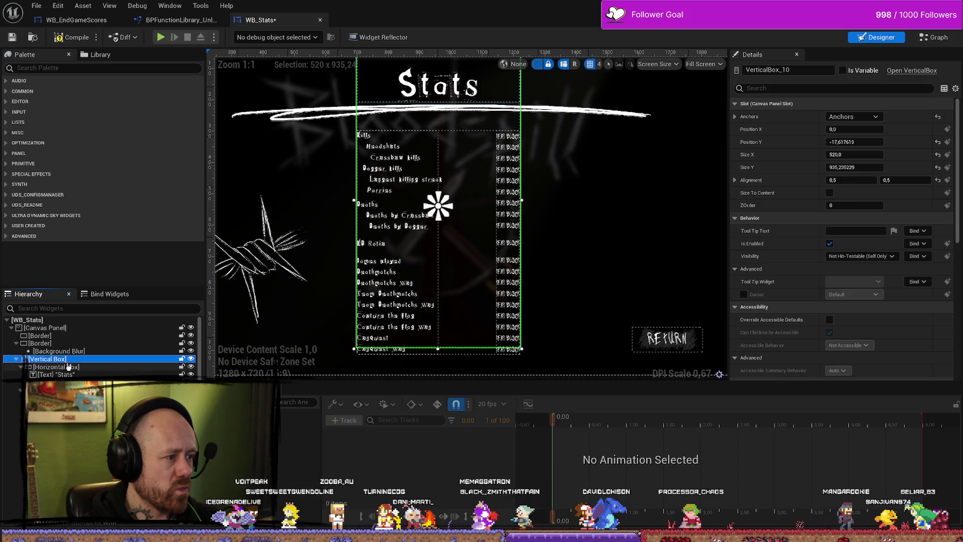
left_click(68, 366)
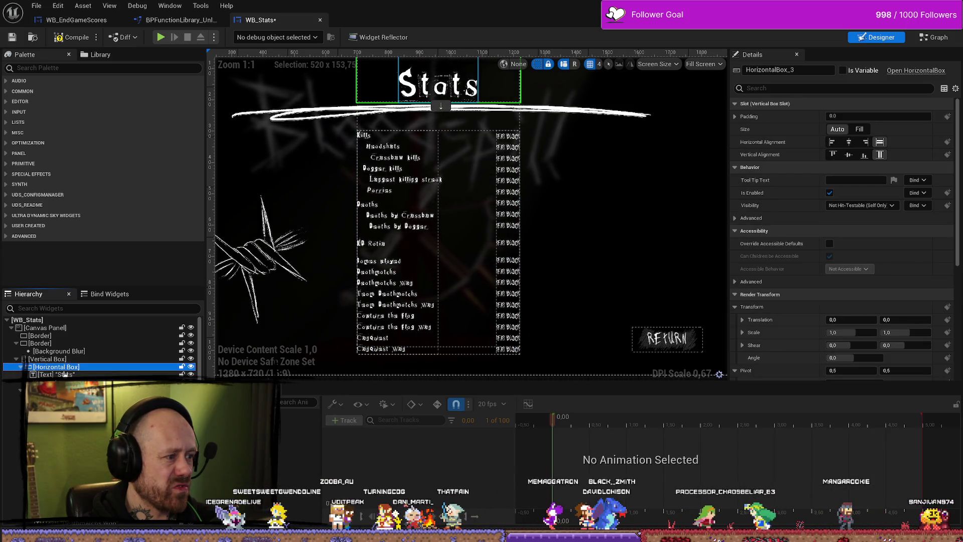
left_click(60, 390)
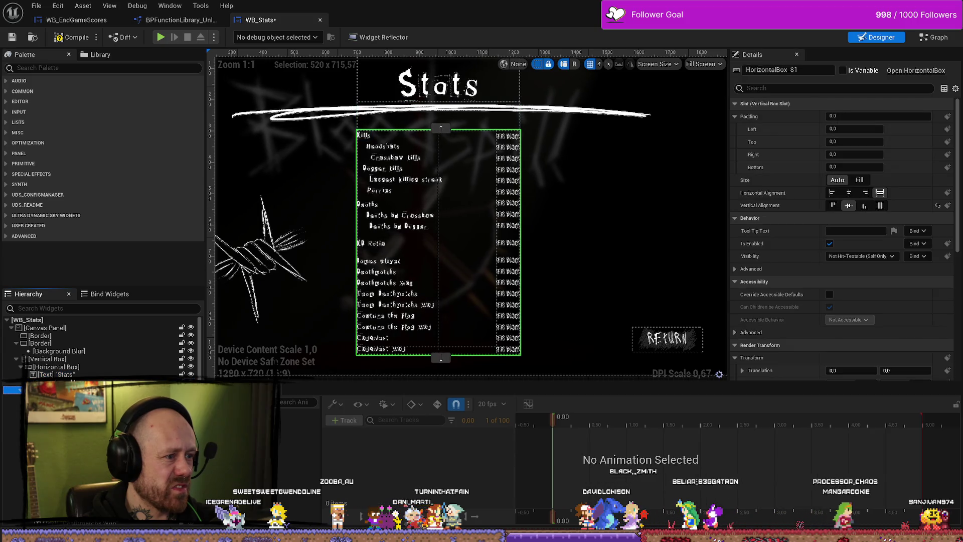
left_click(70, 359)
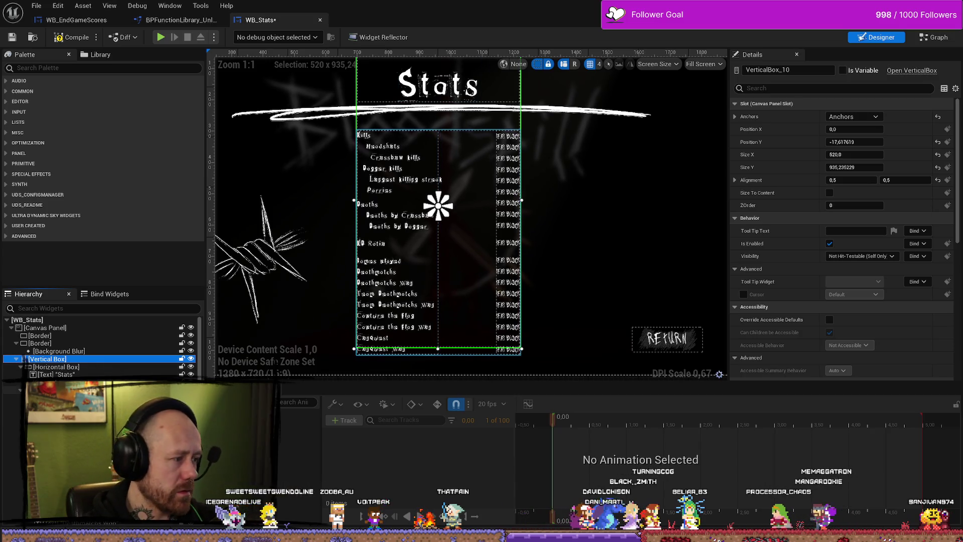
left_click(75, 390)
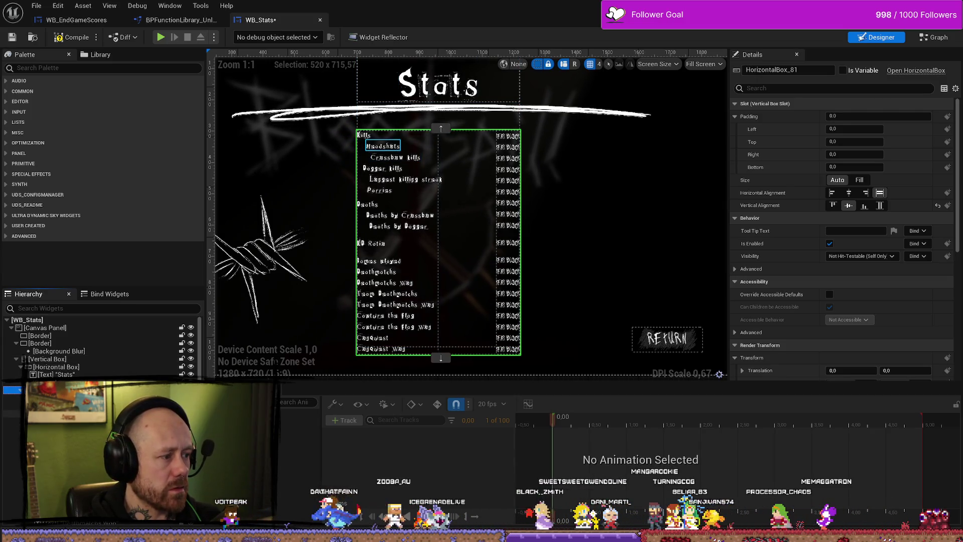
Step: Paste a duplicate of the stats box and drop it into the outer vertical box
key("ctrl+v")
scroll(101, 346, "up", 3)
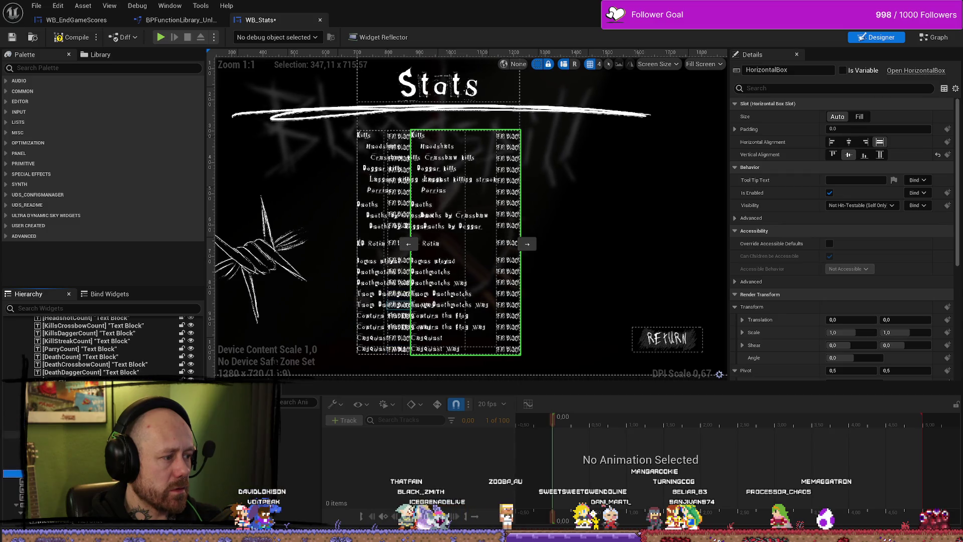
mouse_move(80, 374)
left_mouse_down()
mouse_move(59, 356)
mouse_move(81, 355)
left_mouse_up()
scroll(85, 354, "up", 5)
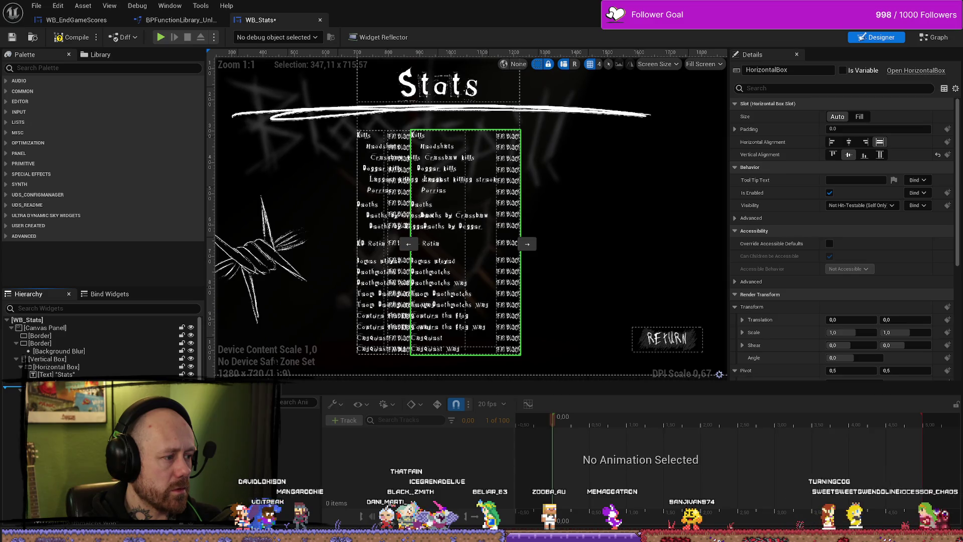
left_click_drag(60, 386, 60, 386)
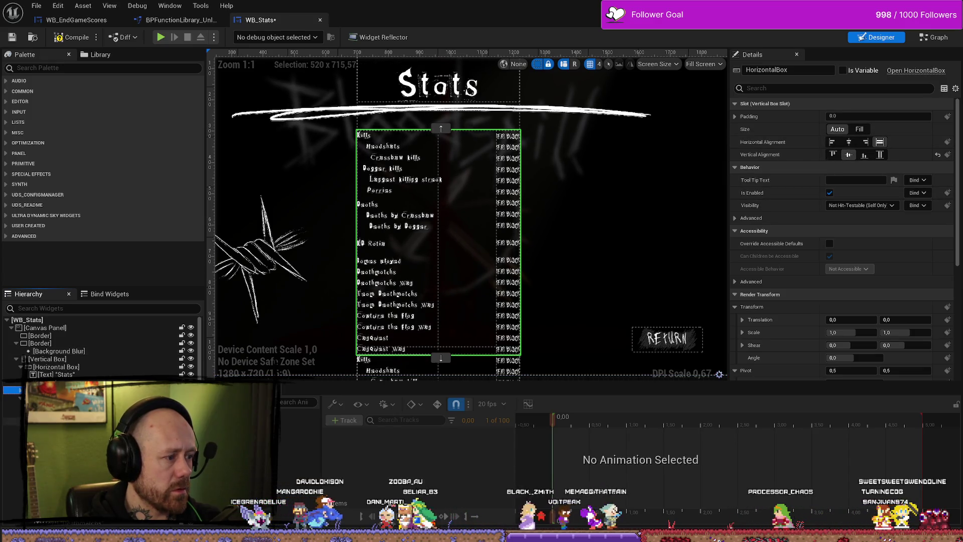
Step: Try moving the lower stats box under the border, undo the misplaced move, and collapse it
mouse_move(19, 393)
left_mouse_down()
mouse_move(60, 334)
mouse_move(72, 340)
left_mouse_up()
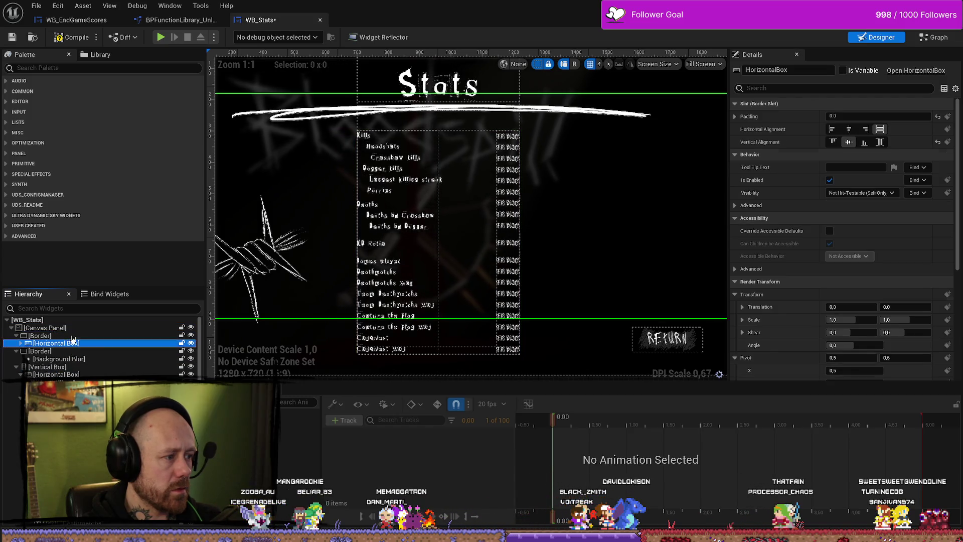
scroll(454, 289, "down", 3)
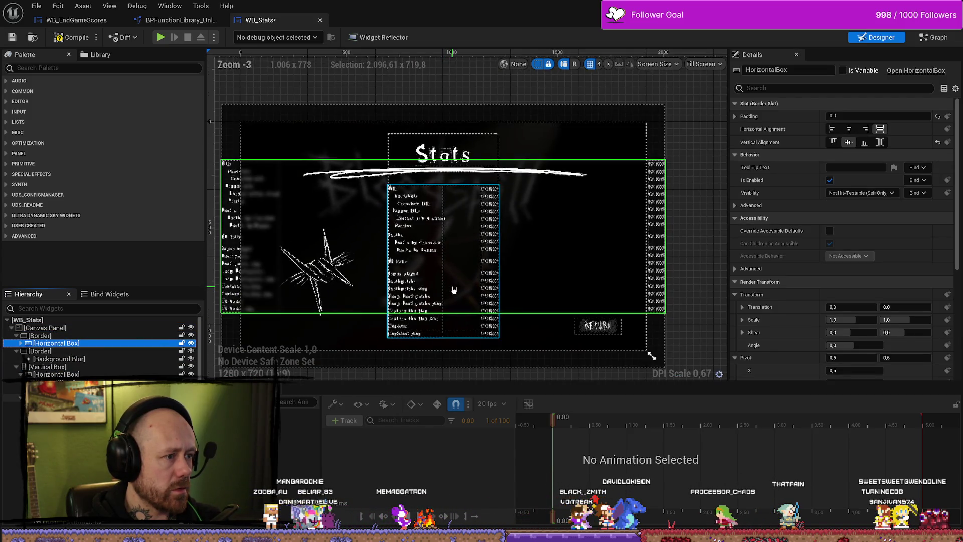
mouse_move(50, 374)
left_mouse_down()
mouse_move(55, 354)
mouse_move(57, 373)
left_mouse_up()
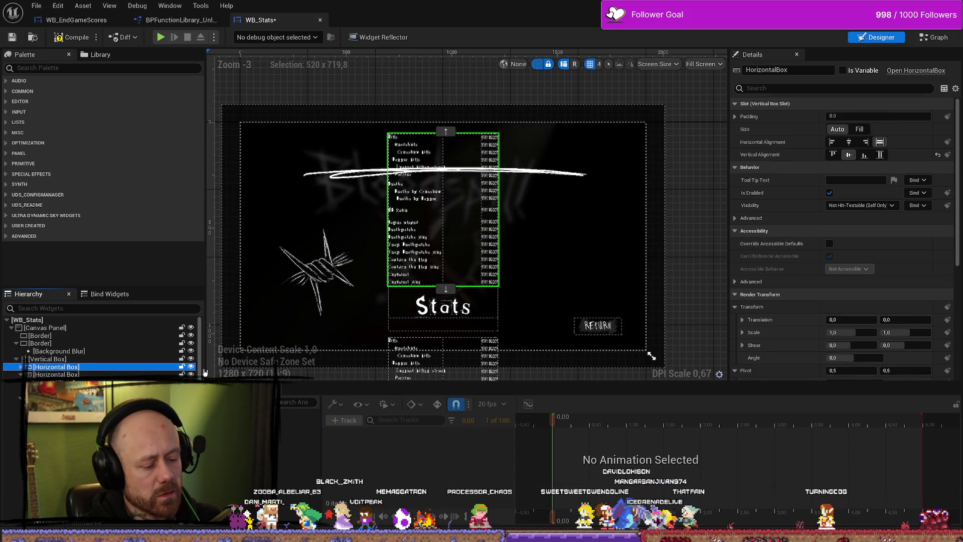
key("ctrl+z")
key("ctrl+y")
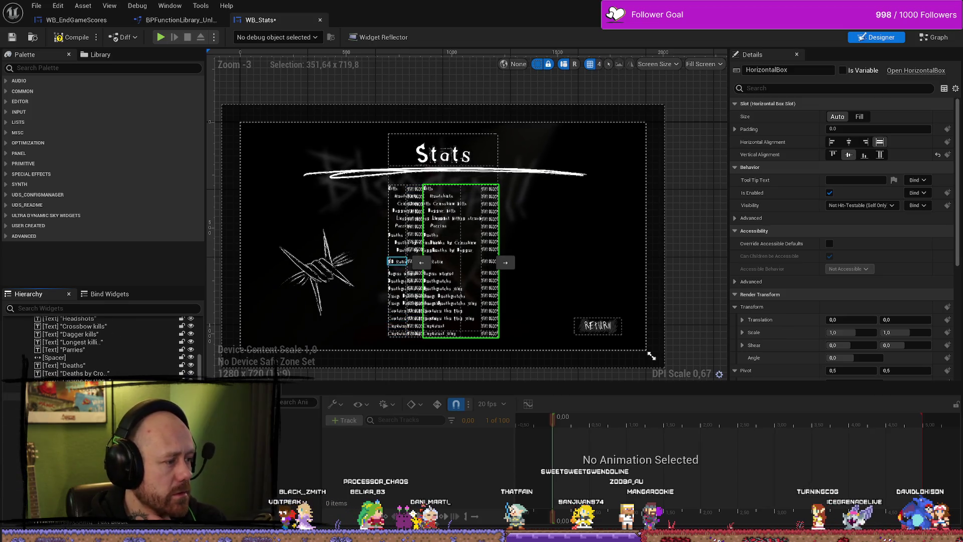
left_click(19, 374)
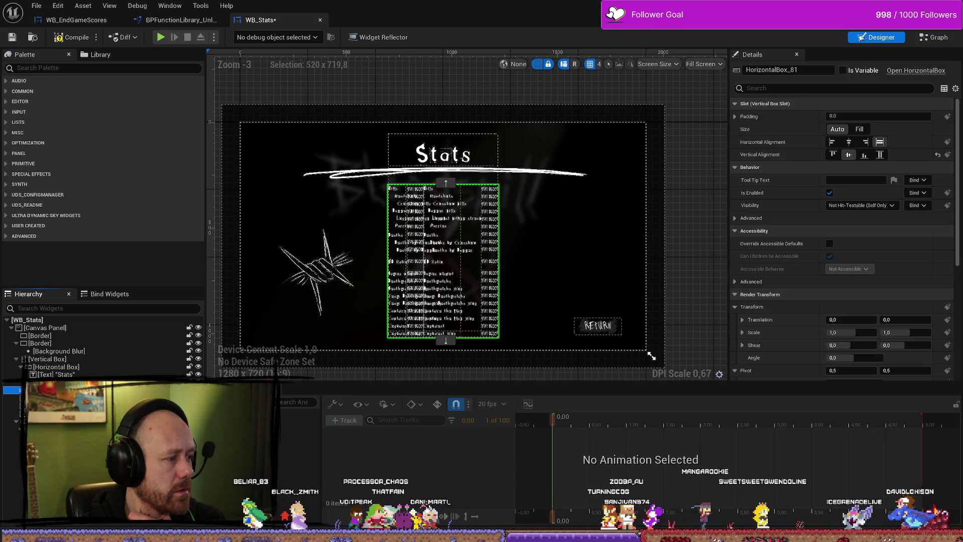
scroll(594, 272, "up", 3)
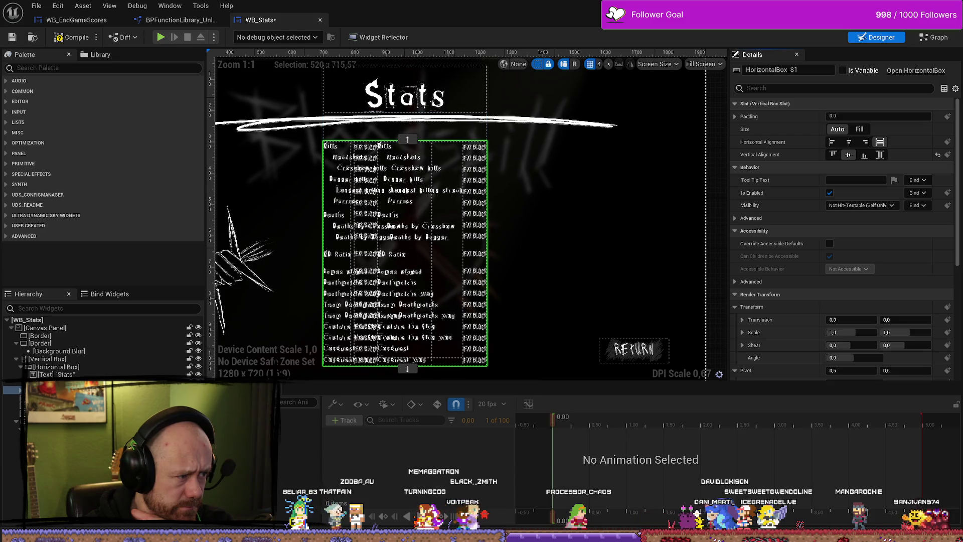
left_click(20, 368)
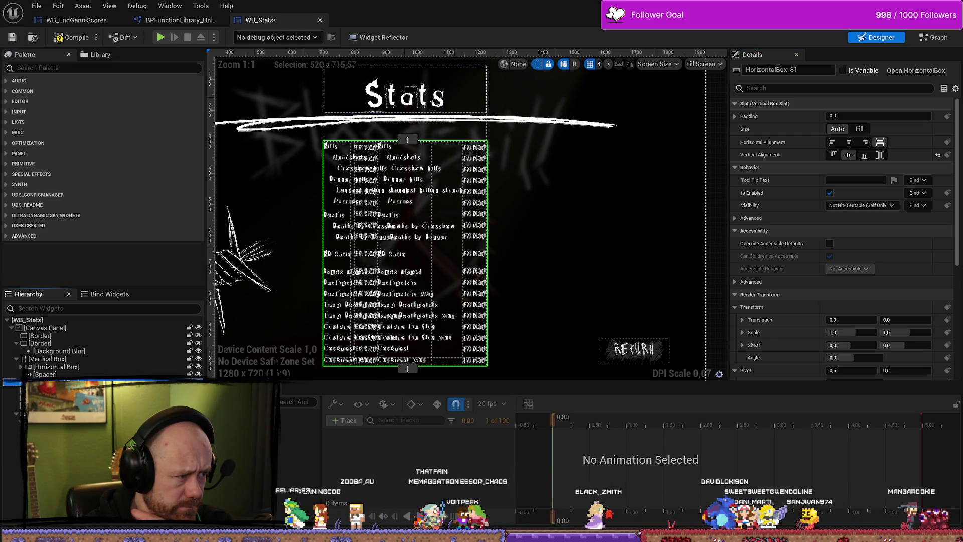
Step: Move the stats list out of the Stats column and paste it back into the Stats box
left_click(52, 368)
mouse_move(46, 383)
left_mouse_down()
mouse_move(40, 362)
mouse_move(51, 359)
left_mouse_up()
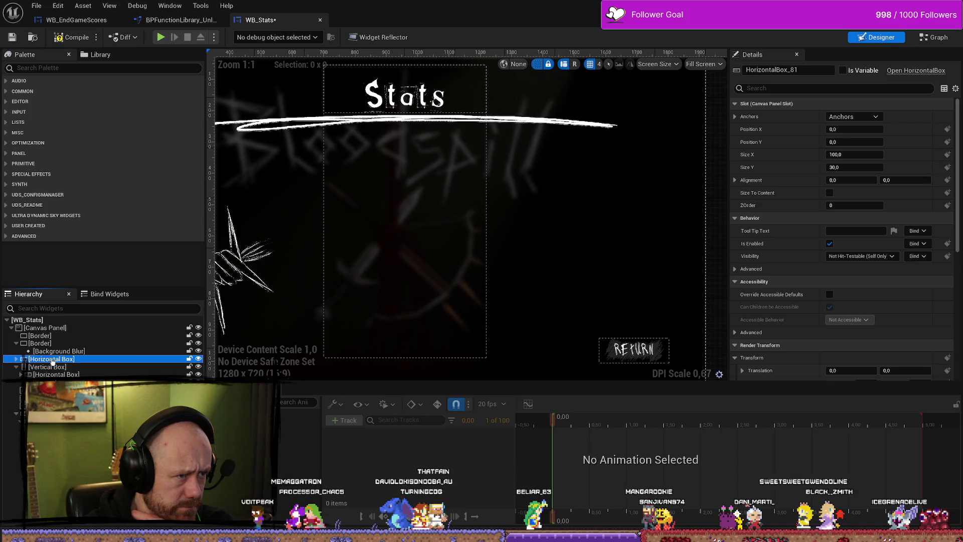
scroll(402, 288, "down", 4)
scroll(403, 287, "up", 2)
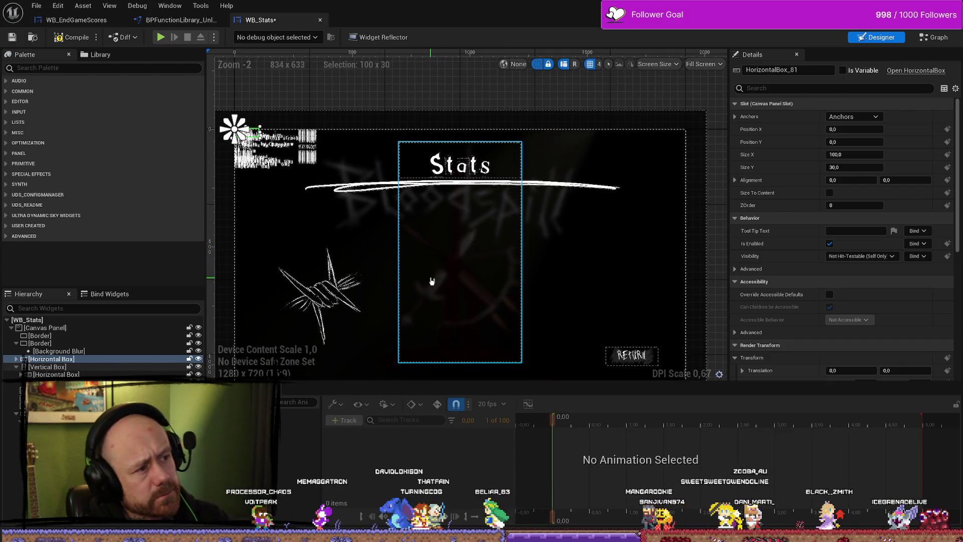
key("ctrl+v")
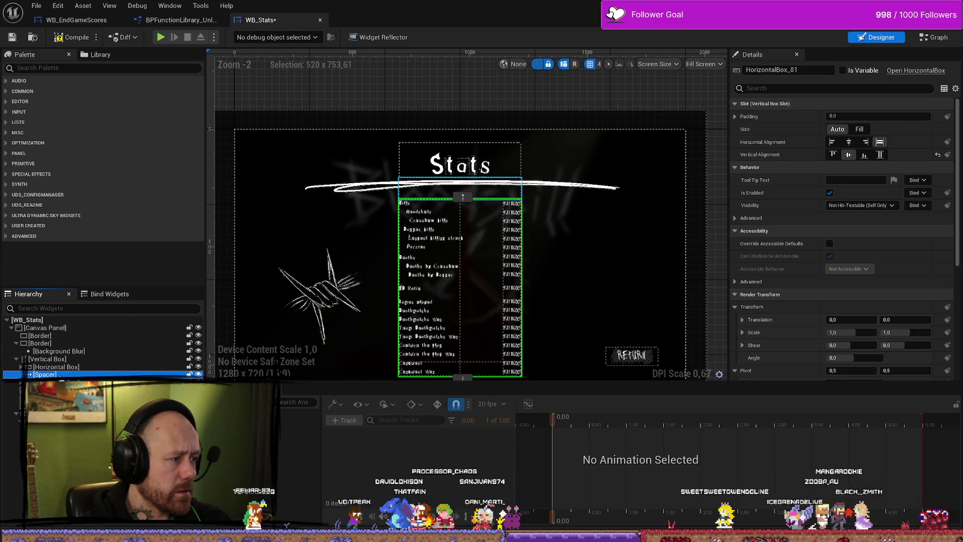
Step: Add a second stats list to the vertical box holding the title, below the first
left_click(735, 116)
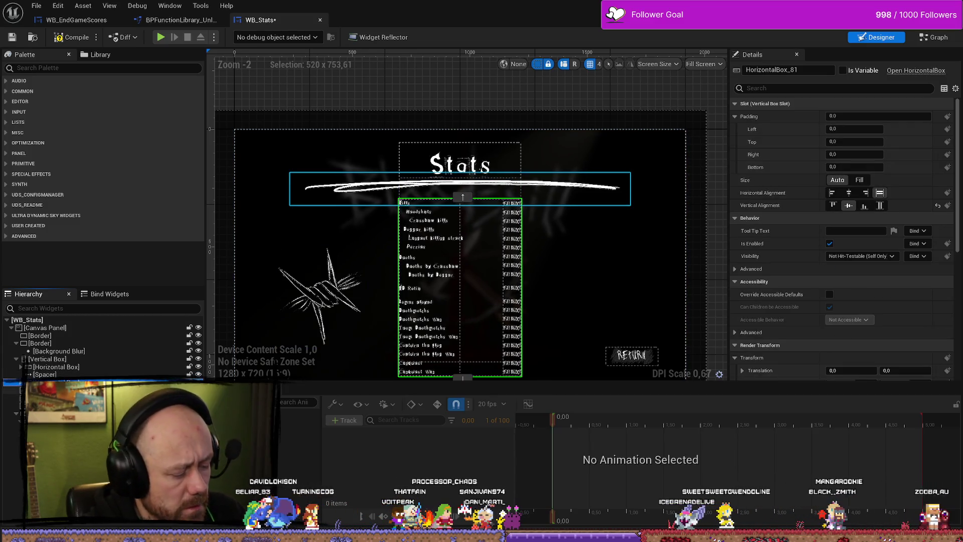
left_click(89, 359)
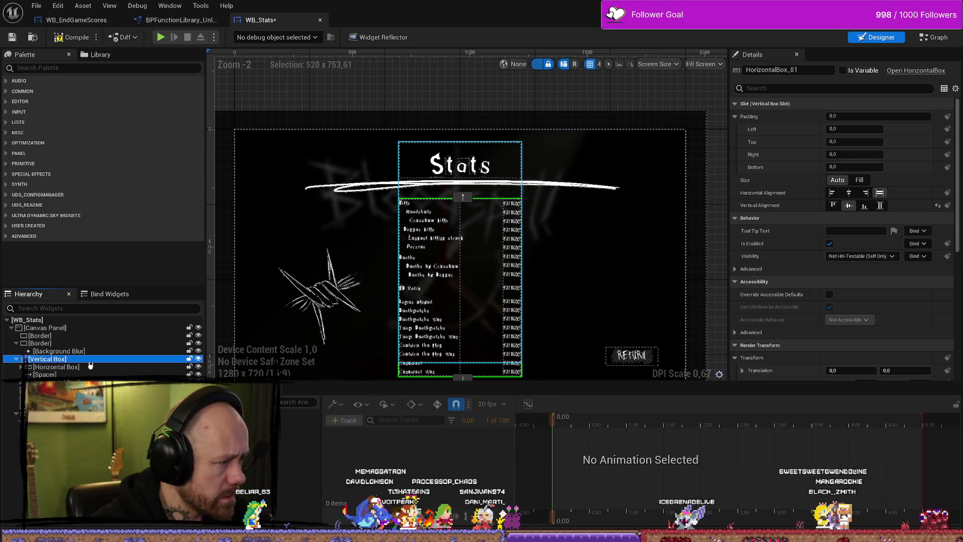
left_click(17, 360)
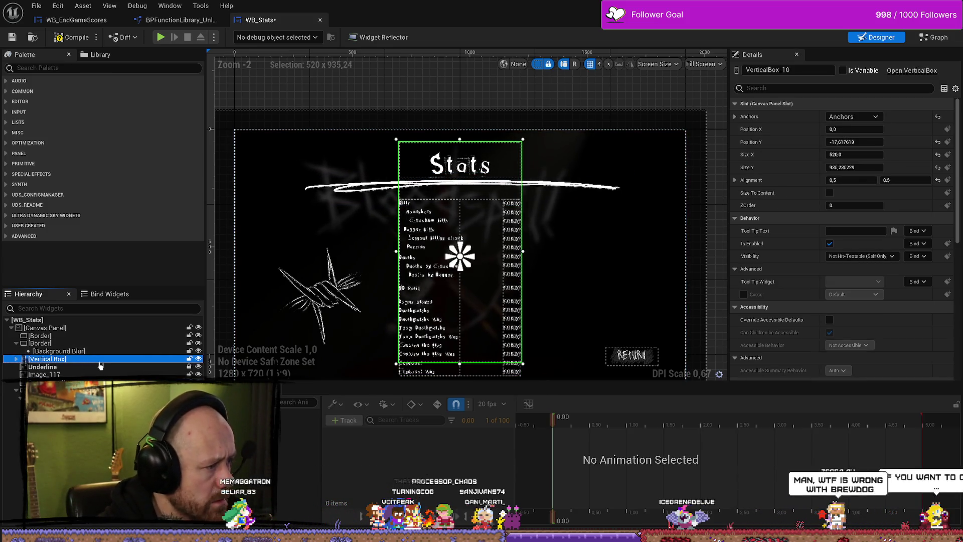
key("Right")
key("Down")
key("Down")
key("Down")
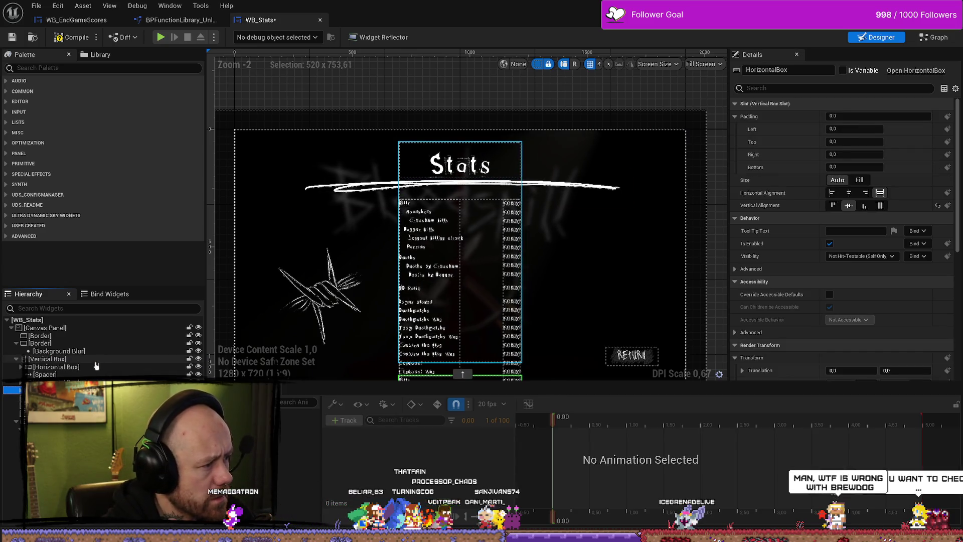
scroll(589, 314, "down", 4)
scroll(487, 254, "up", 4)
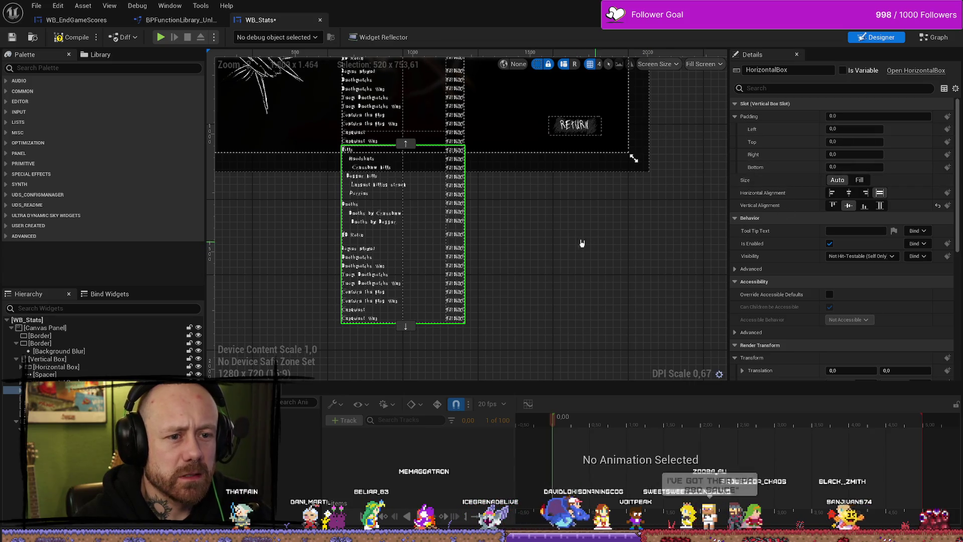
scroll(580, 246, "down", 2)
left_click_drag(541, 254, 507, 251)
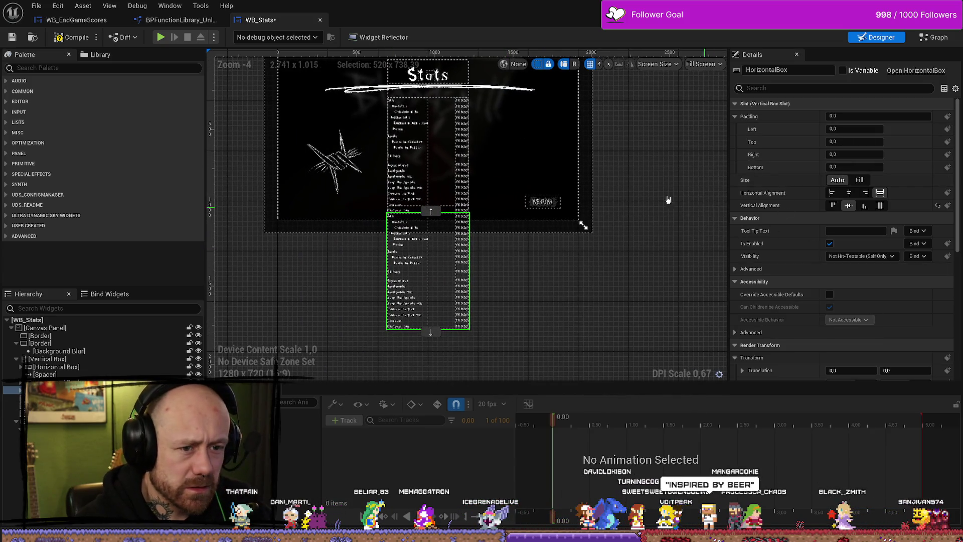
left_click(35, 390)
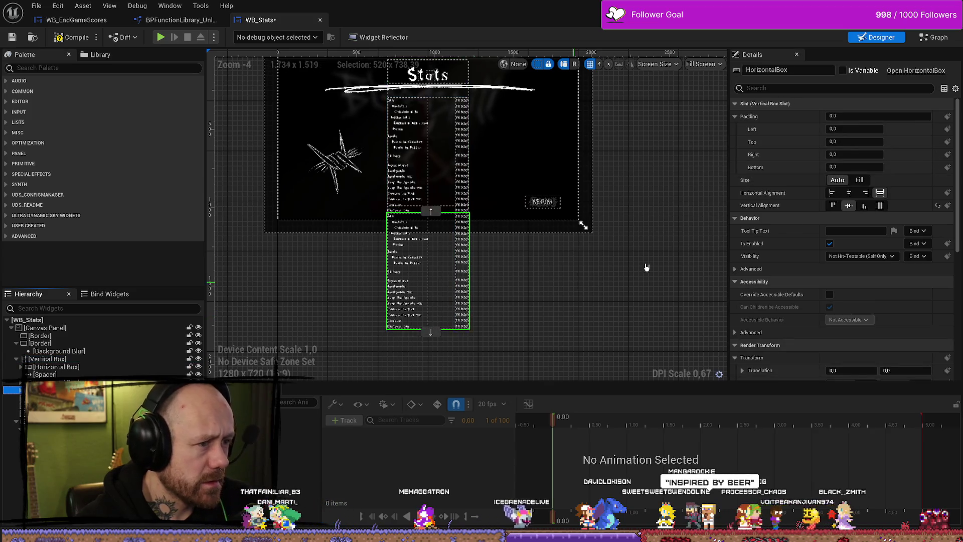
left_click(823, 129)
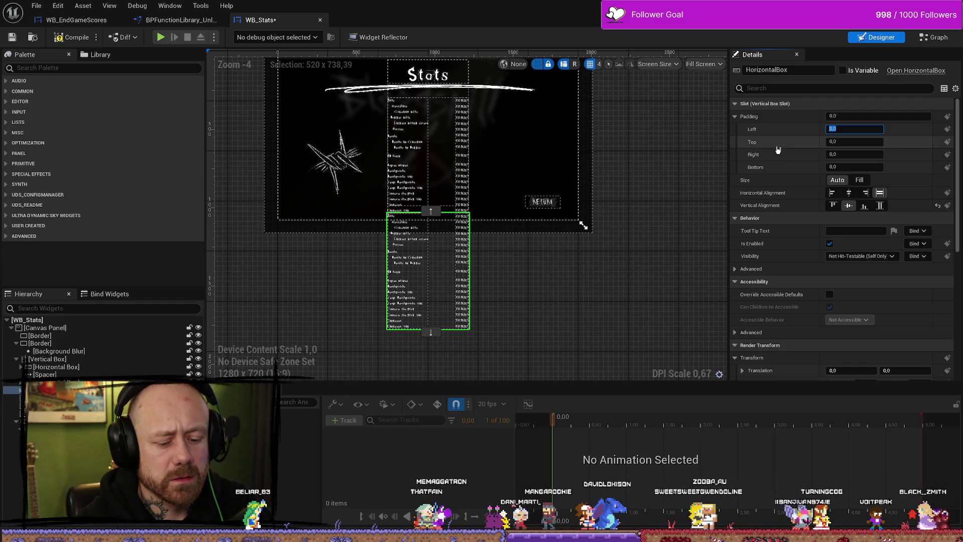
type("100")
key("Return")
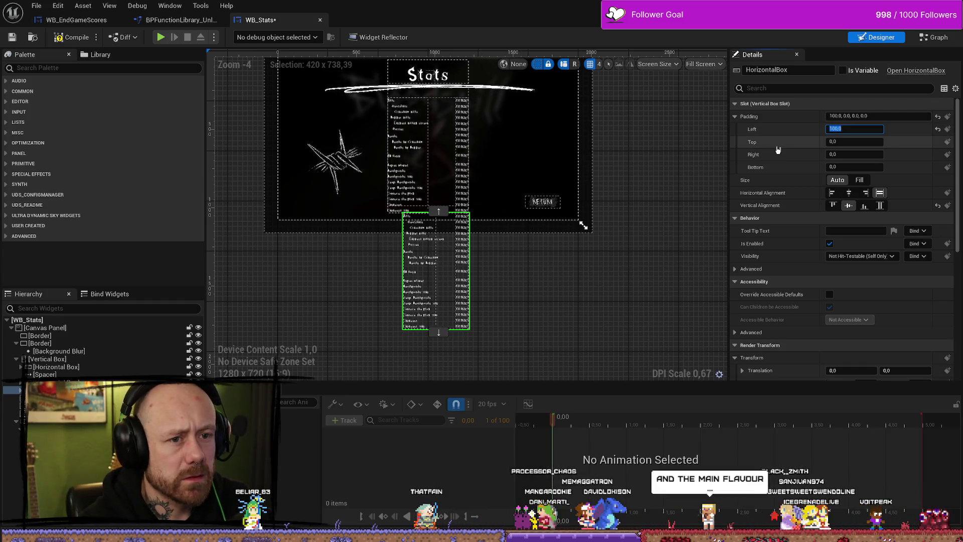
type("0")
key("Return")
left_click(810, 205)
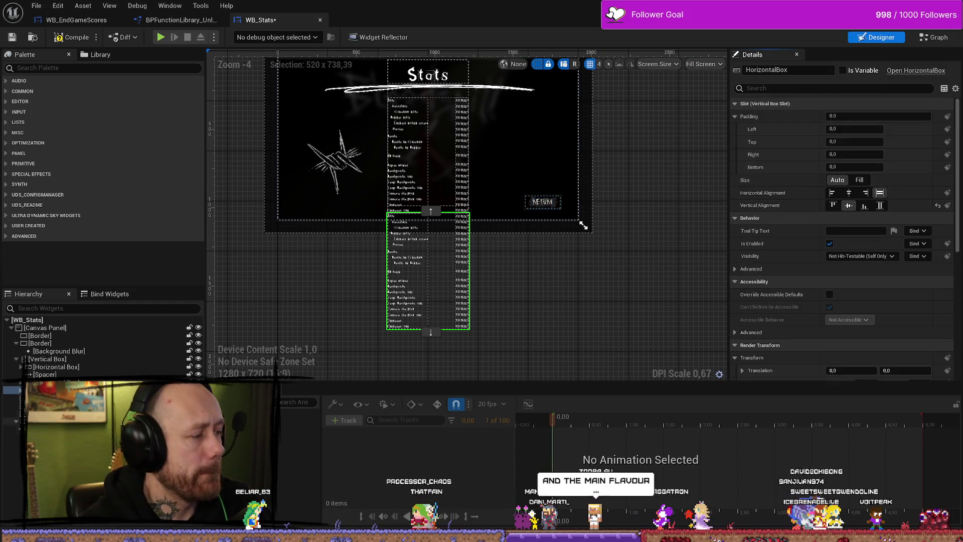
left_click(266, 399)
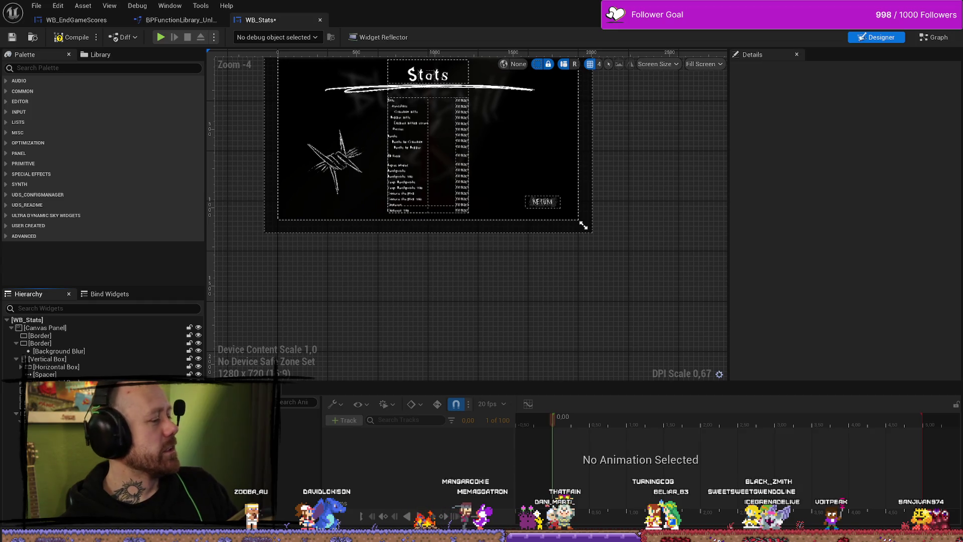
scroll(344, 179, "up", 5)
scroll(471, 226, "up", 2)
scroll(452, 160, "down", 2)
left_click(324, 200)
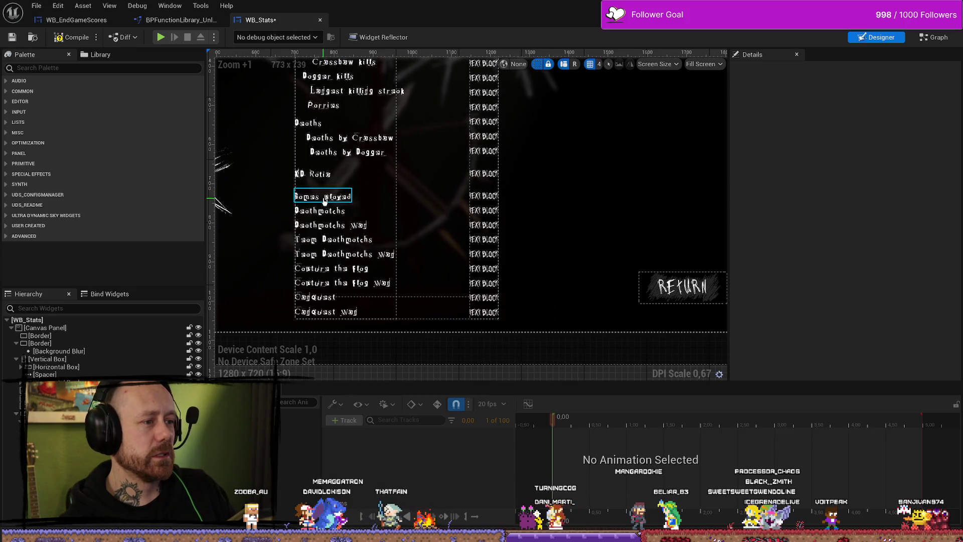
scroll(467, 286, "down", 2)
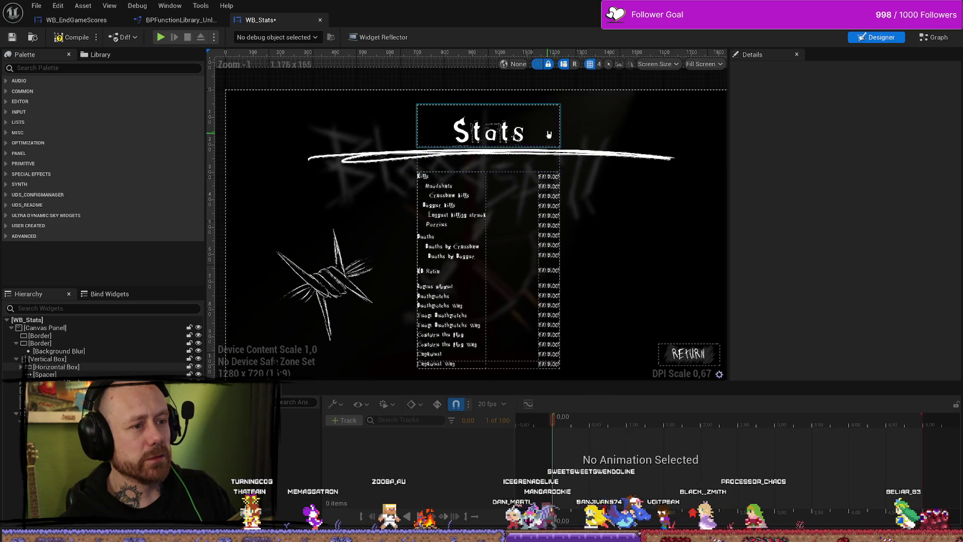
left_click(47, 359)
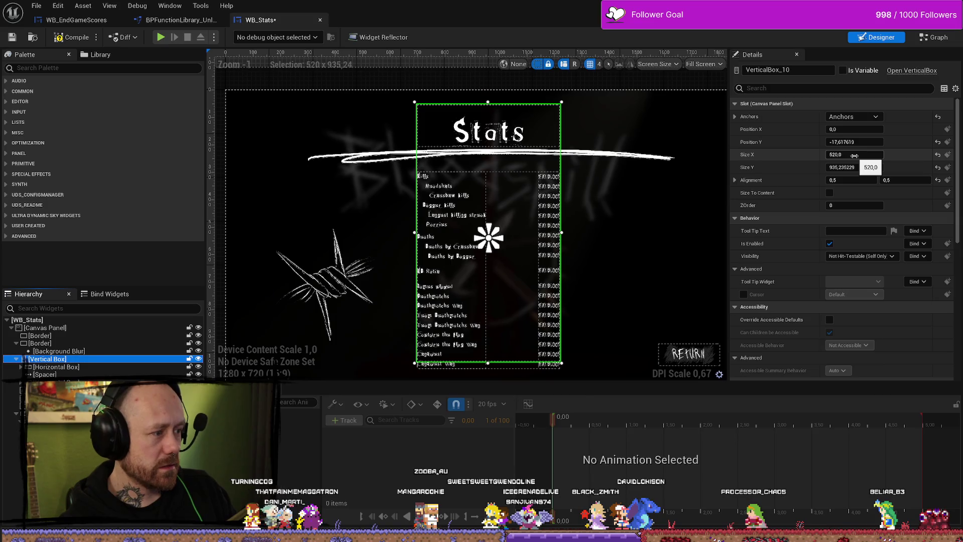
Step: Drag the Vertical Box Size X to about 997 and select its stats list box
left_click_drag(853, 153, 944, 153)
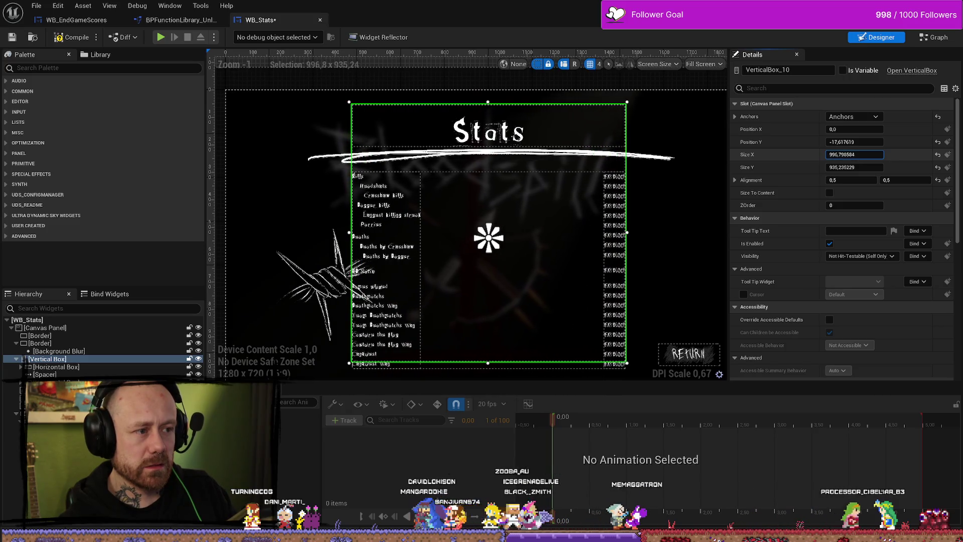
left_click(77, 370)
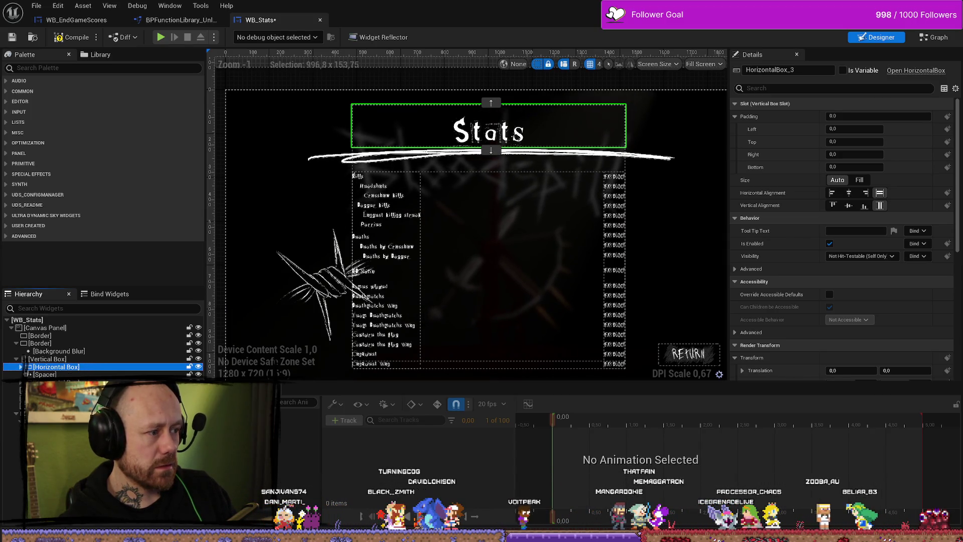
left_click(56, 381)
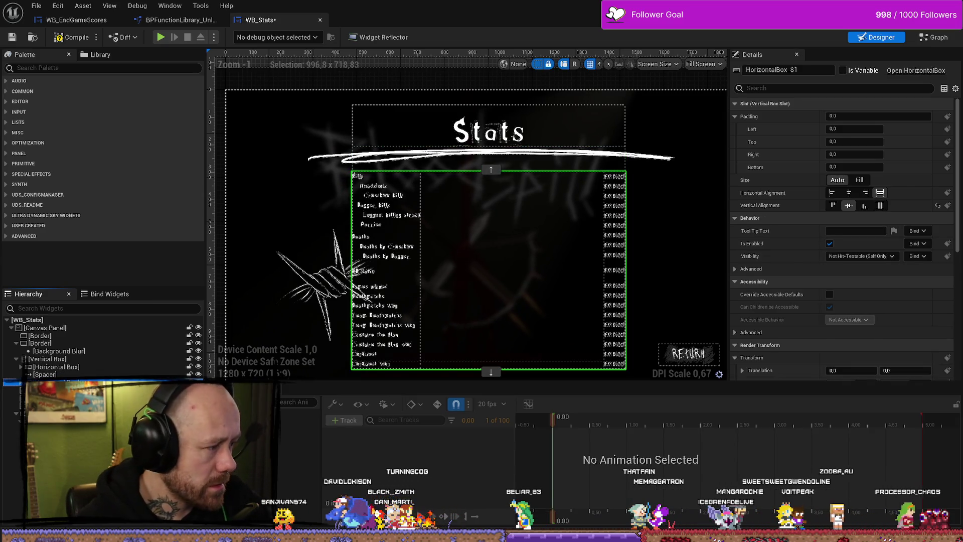
Step: Try right and left alignment on HorizontalBox_81, then undo both and the widening back to 520
left_click(15, 405)
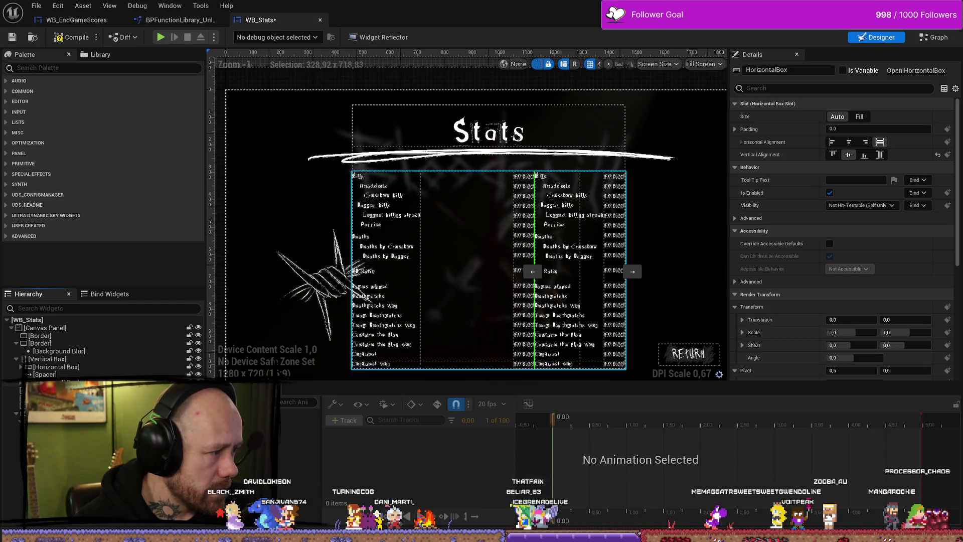
left_click(45, 382)
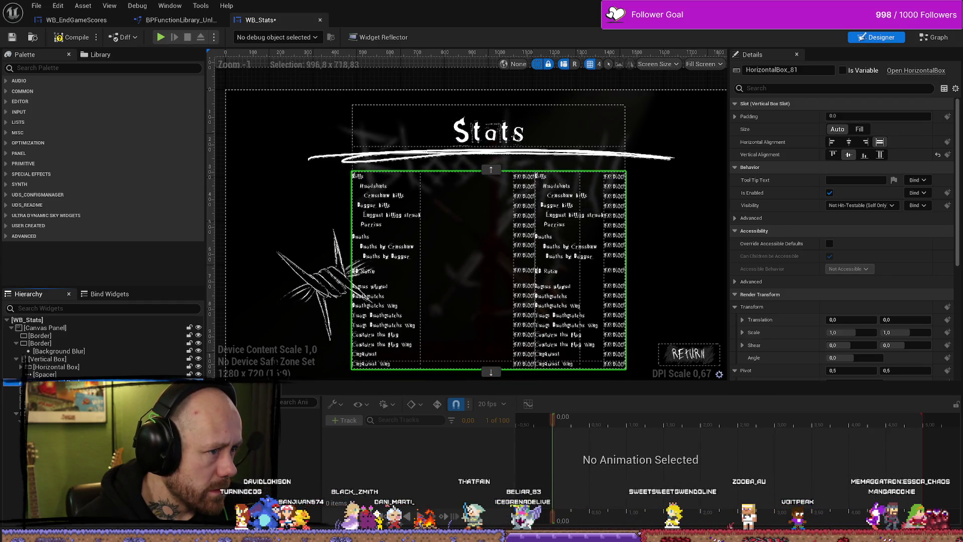
left_click(55, 382)
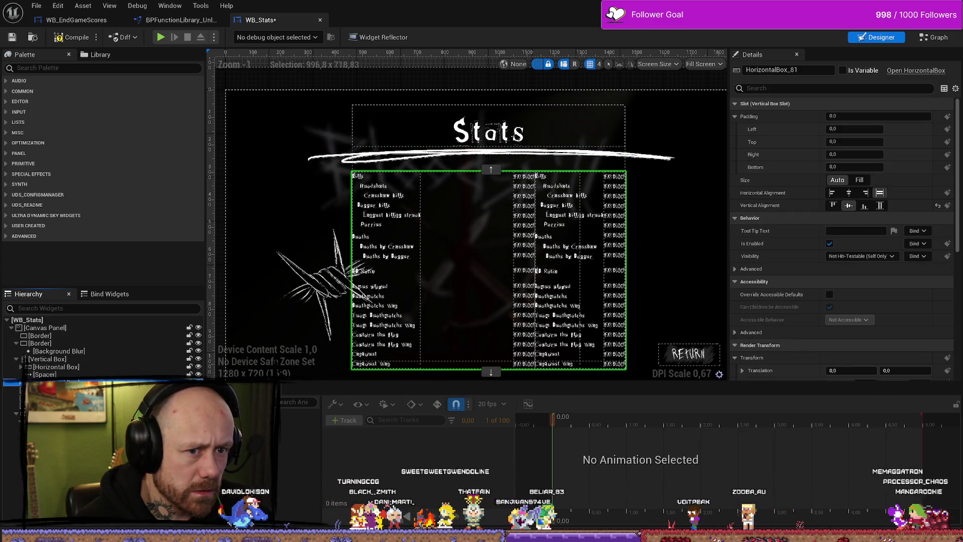
left_click(866, 193)
left_click(832, 194)
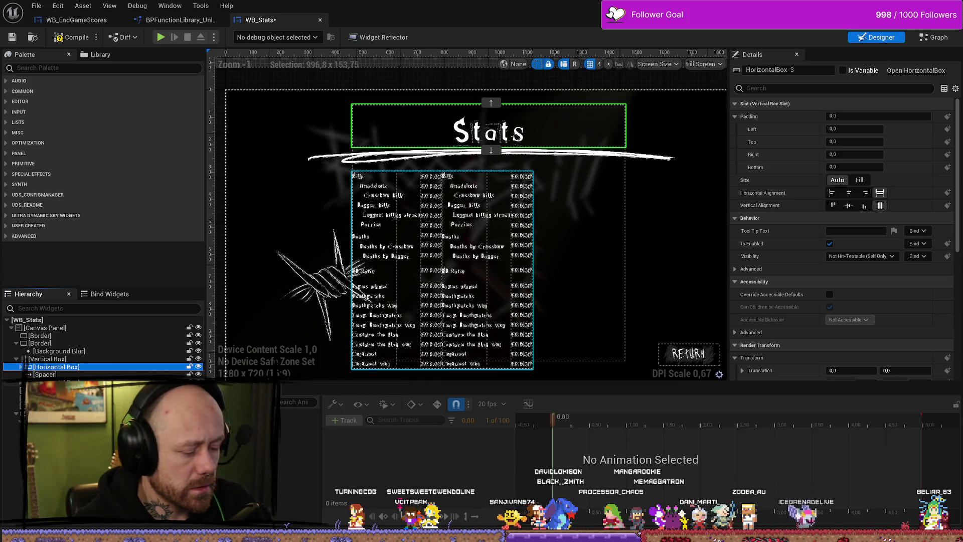
key("ctrl+z")
key("ctrl+z")
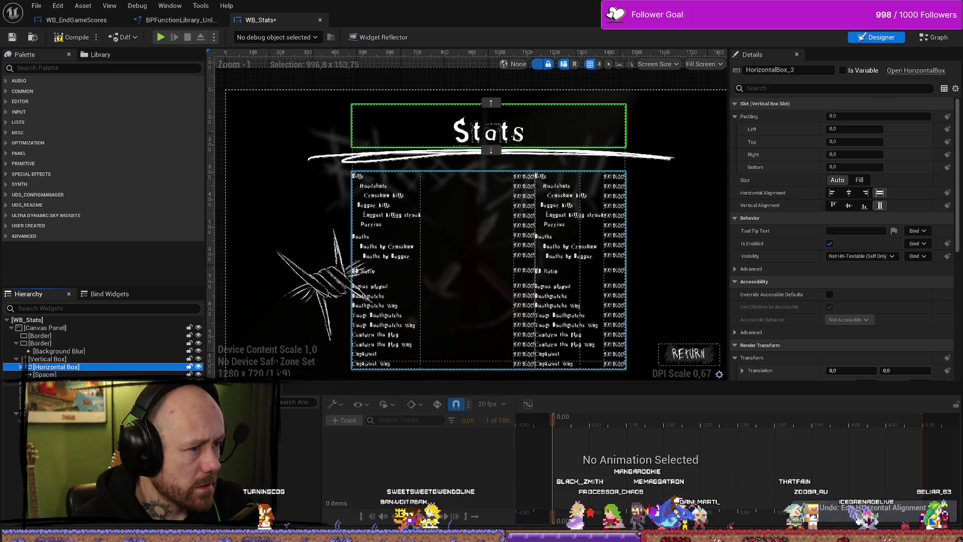
key("ctrl+z")
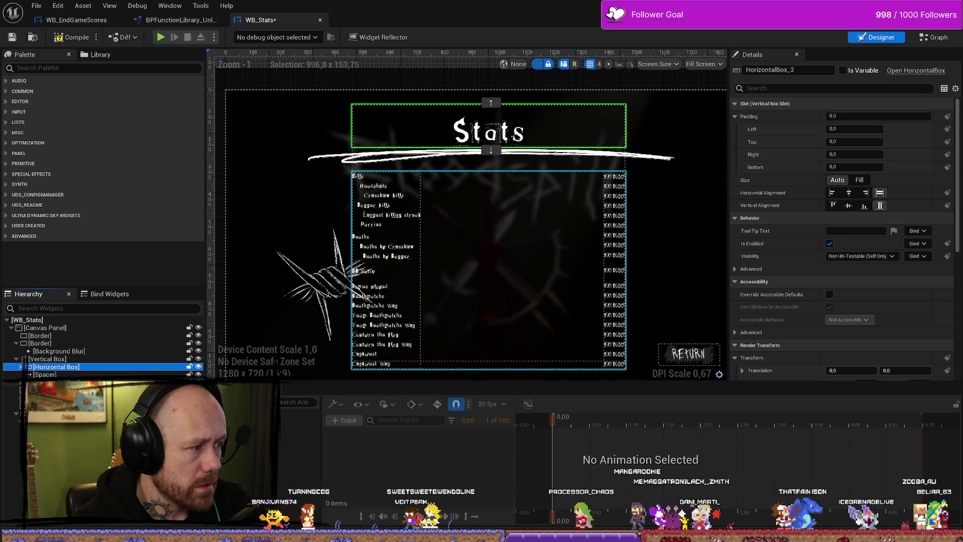
key("ctrl+z")
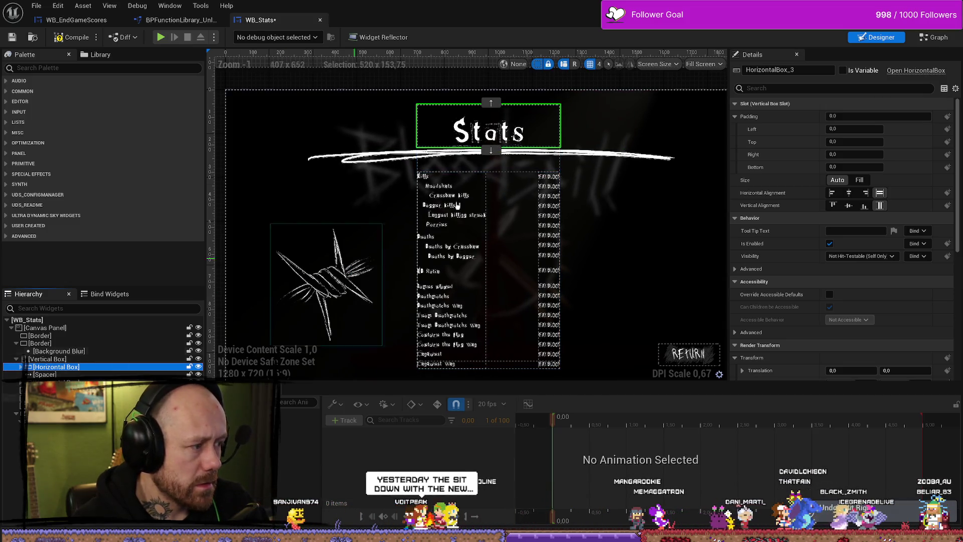
Step: Left-align and vertically centre the stats list box, shrinking it to about 328 wide
left_click(556, 161)
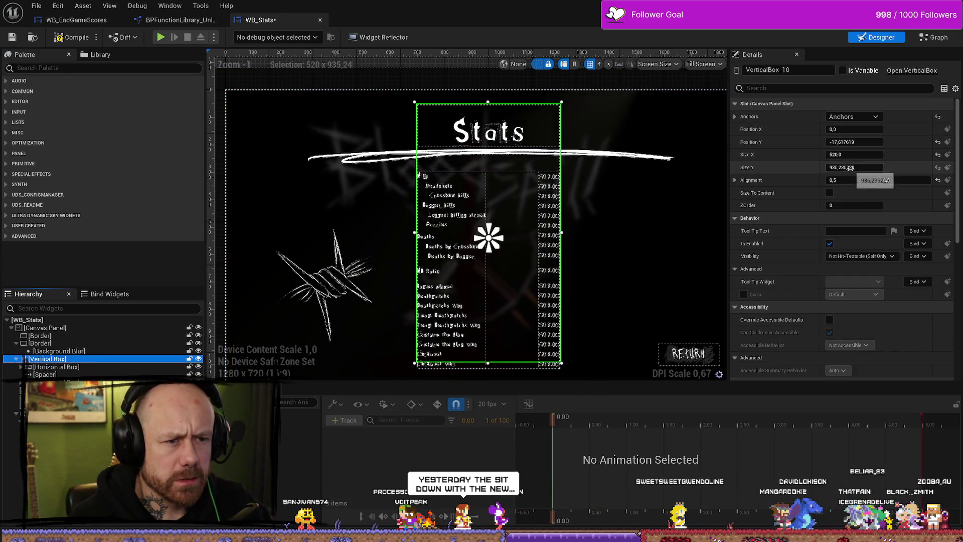
mouse_move(847, 168)
left_mouse_down()
mouse_move(883, 167)
mouse_move(856, 155)
mouse_move(954, 155)
mouse_move(833, 156)
left_mouse_up()
key("ctrl+z")
left_click(56, 367)
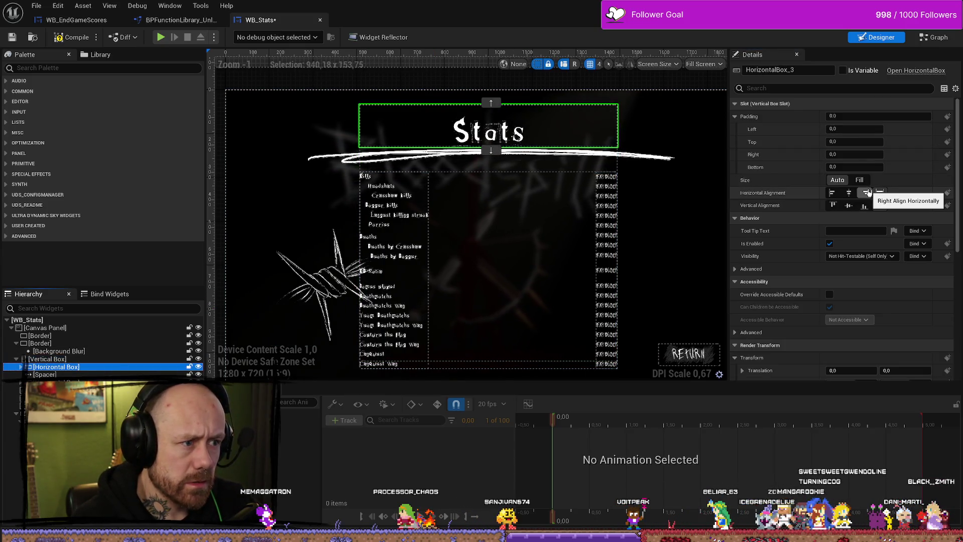
left_click(50, 382)
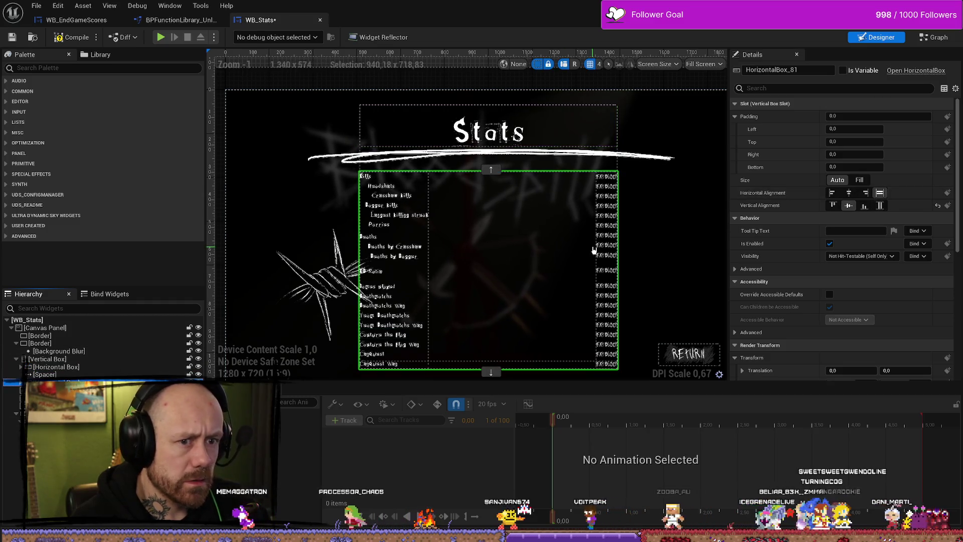
left_click(833, 193)
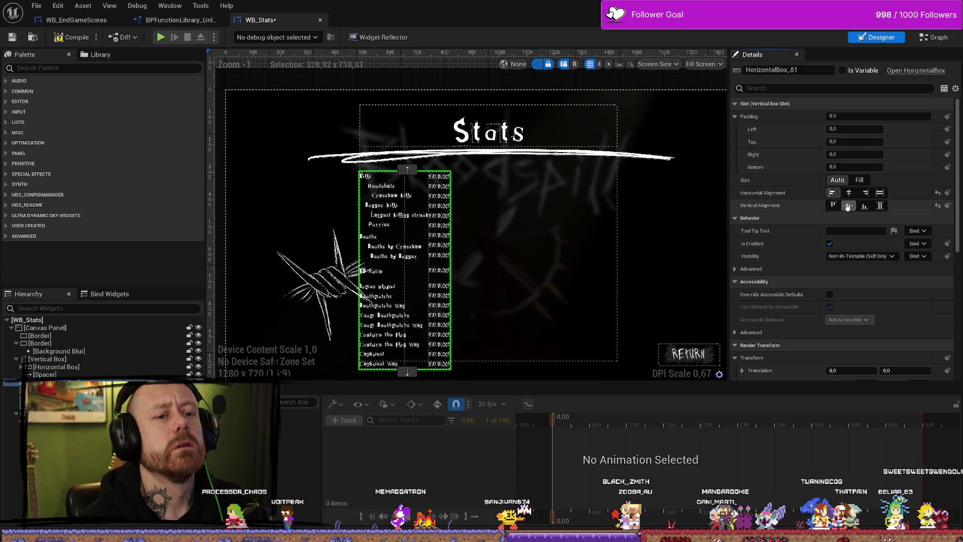
left_click(853, 207)
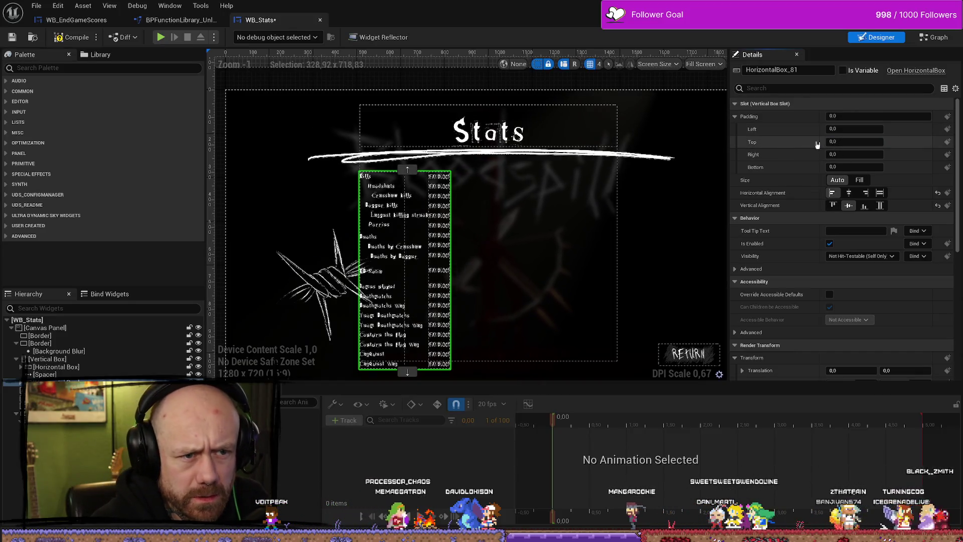
left_click(849, 159)
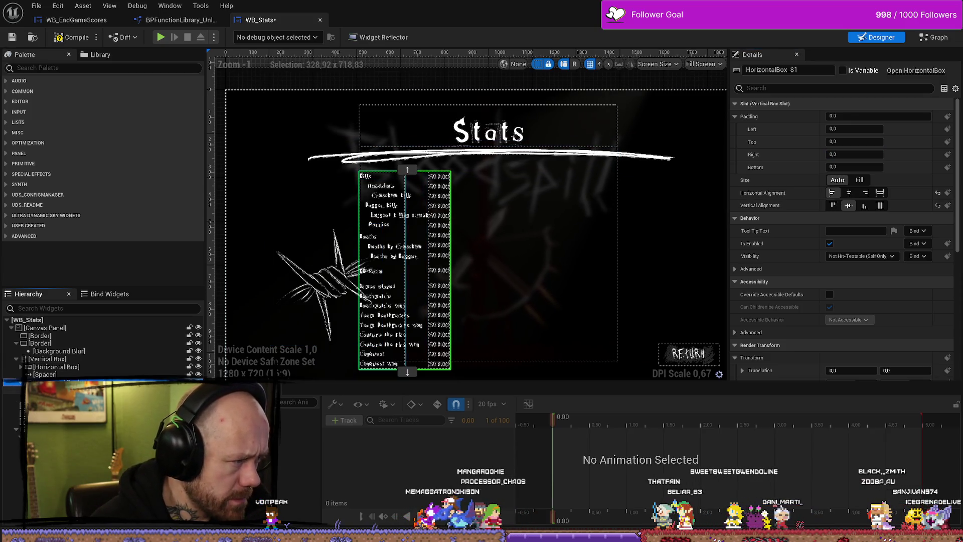
left_click(12, 390)
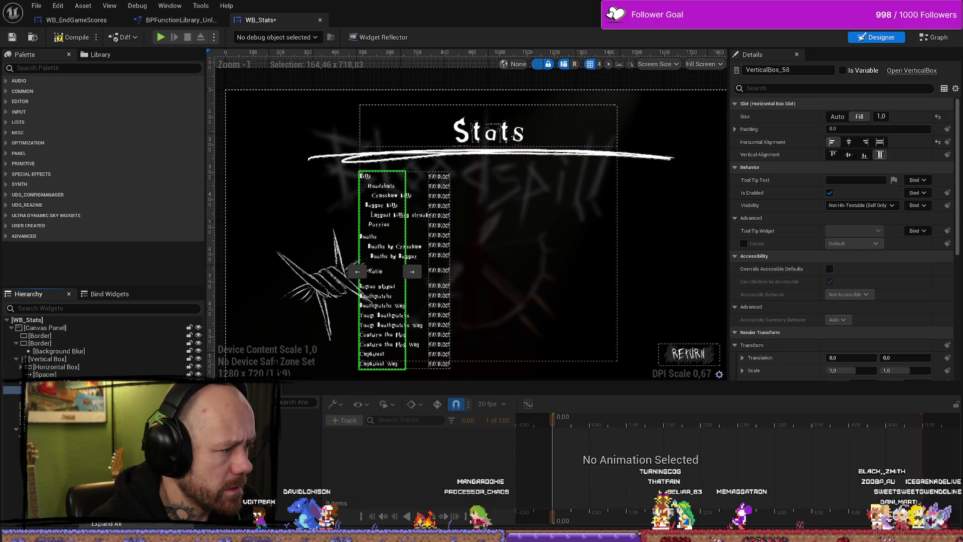
Step: Insert a Spacer between the stat-name and value columns and widen it to about 67
left_click(92, 67)
type("spa")
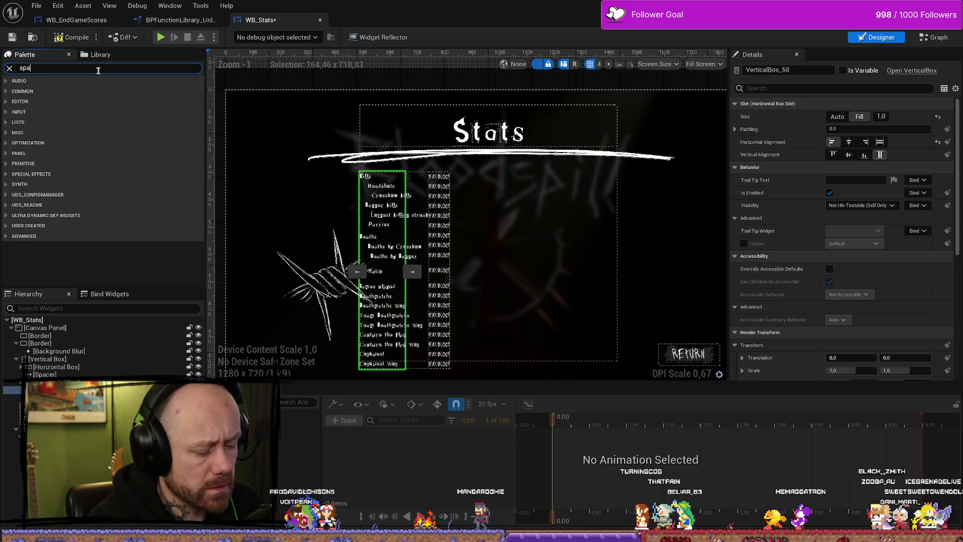
type("cer")
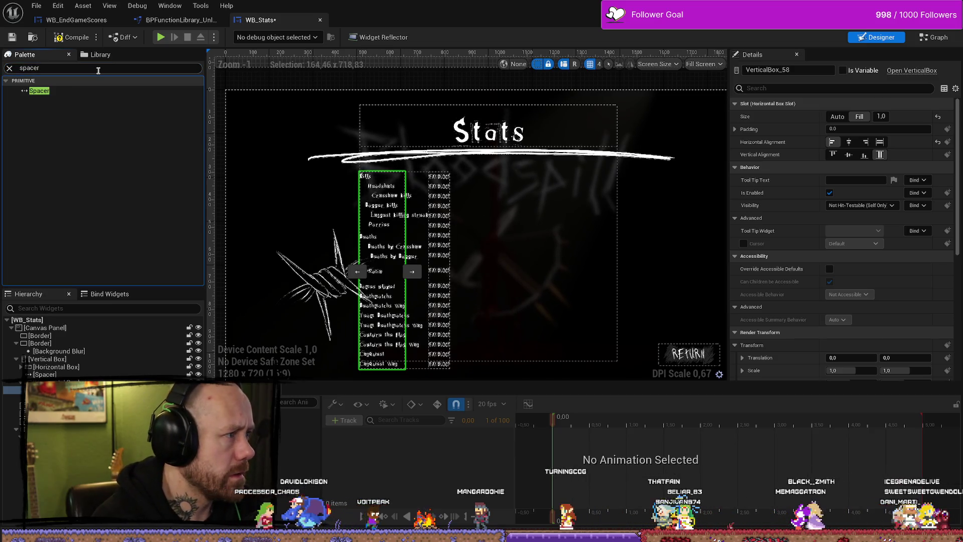
left_click(49, 89)
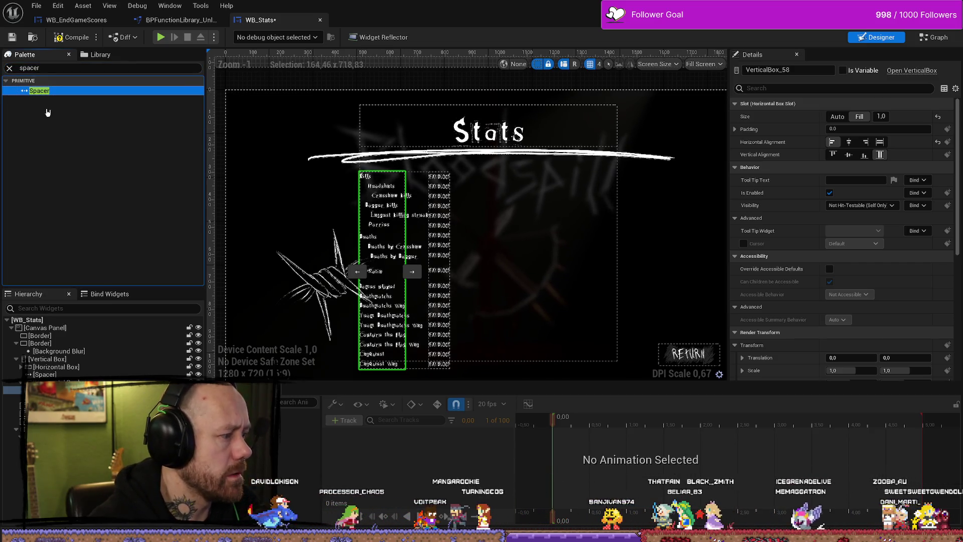
left_click(31, 81)
left_click(45, 80)
left_click_drag(404, 272, 405, 271)
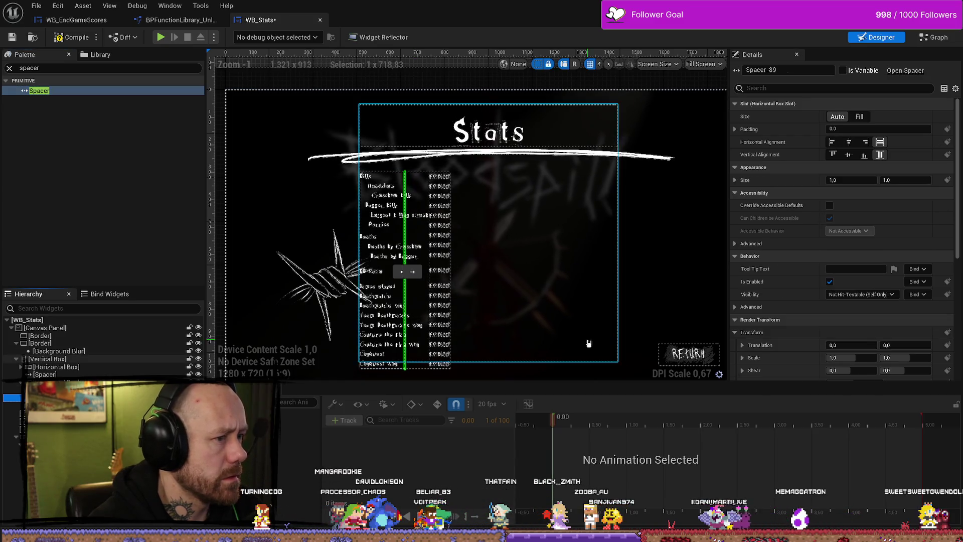
left_click_drag(852, 180, 902, 179)
Step: Check the hierarchy: background blur, stats row, both stat columns and the new spacer
left_click(668, 217)
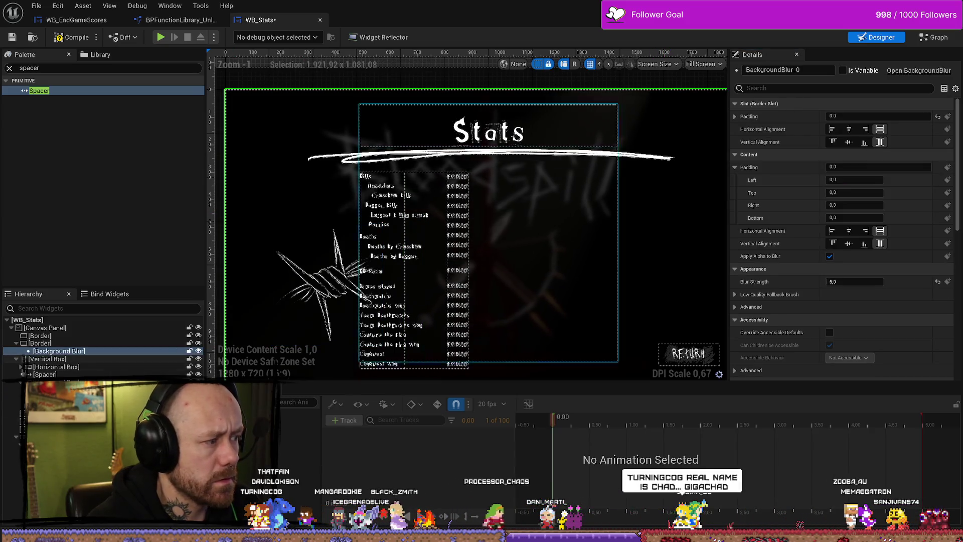
left_click(59, 350)
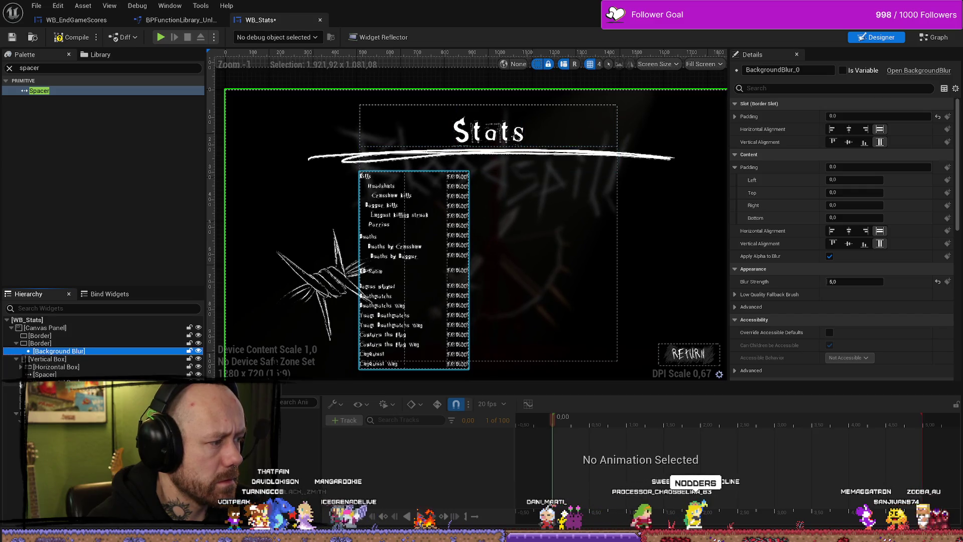
left_click(55, 382)
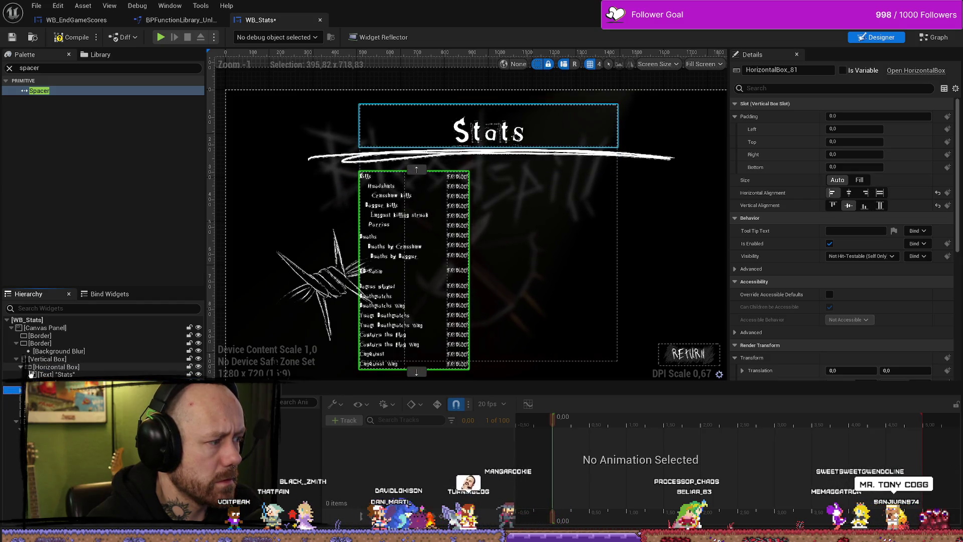
left_click(49, 368)
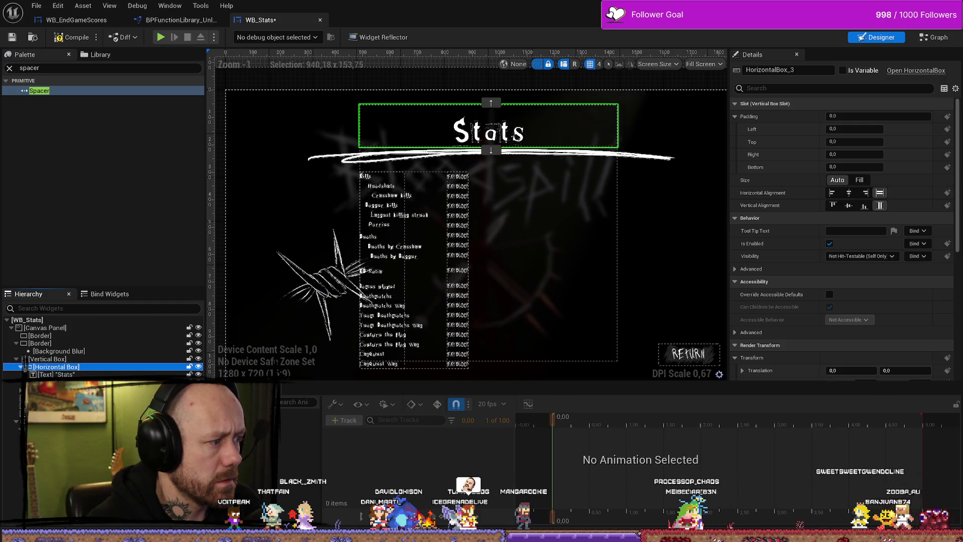
left_click_drag(39, 91, 45, 372)
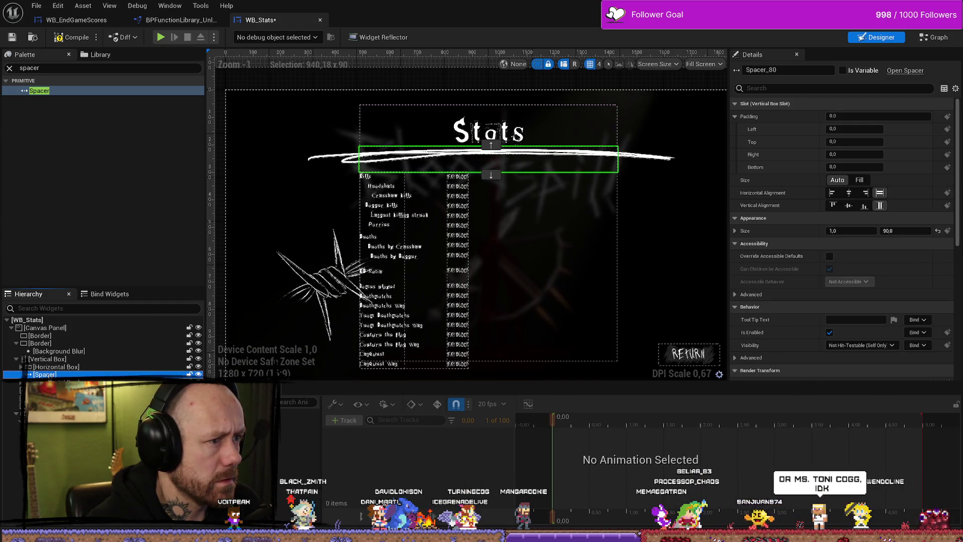
left_click(20, 383)
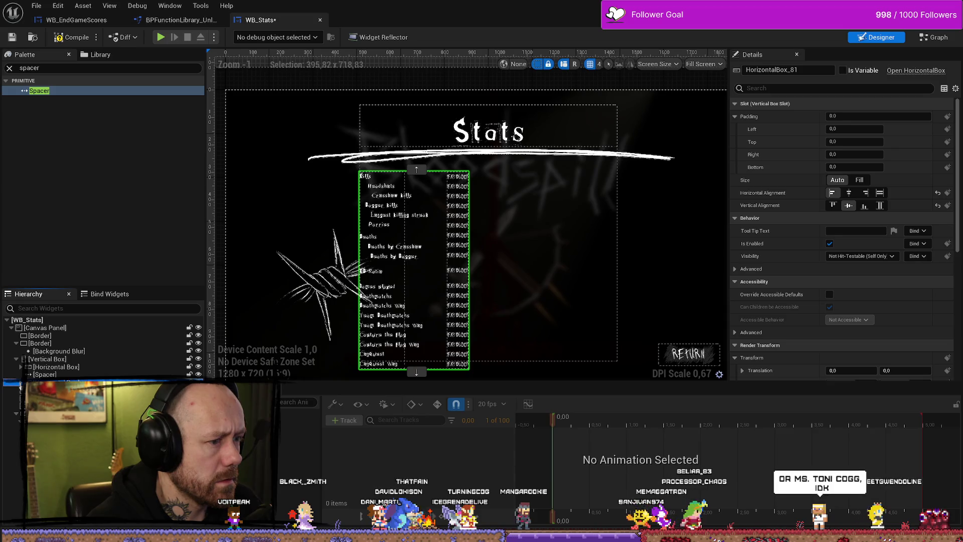
left_click(20, 406)
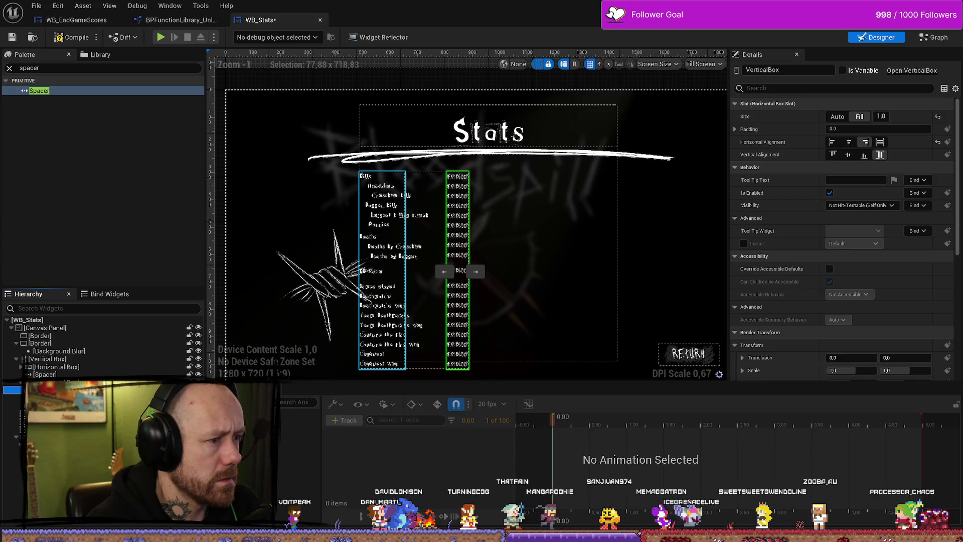
left_click(30, 391)
left_click(30, 398)
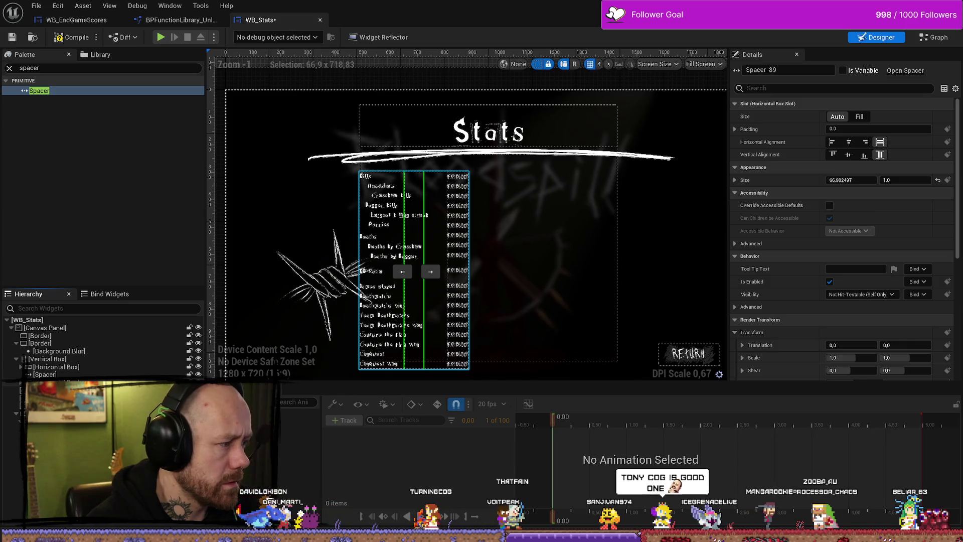
Step: Copy and paste HorizontalBox_81, stacking the duplicate below the original and undoing a misplaced drop
left_click(30, 383)
key("ctrl+c")
key("ctrl+v")
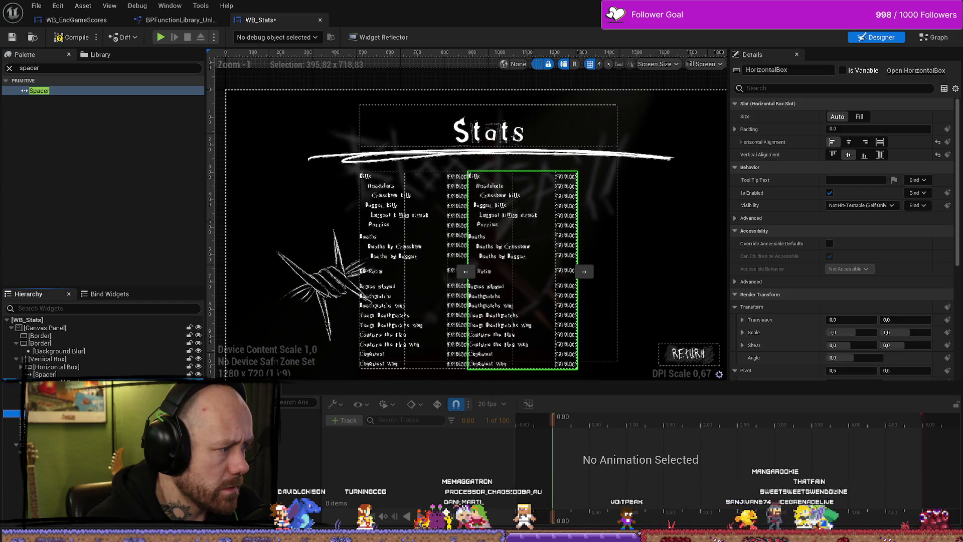
left_click_drag(15, 413, 20, 390)
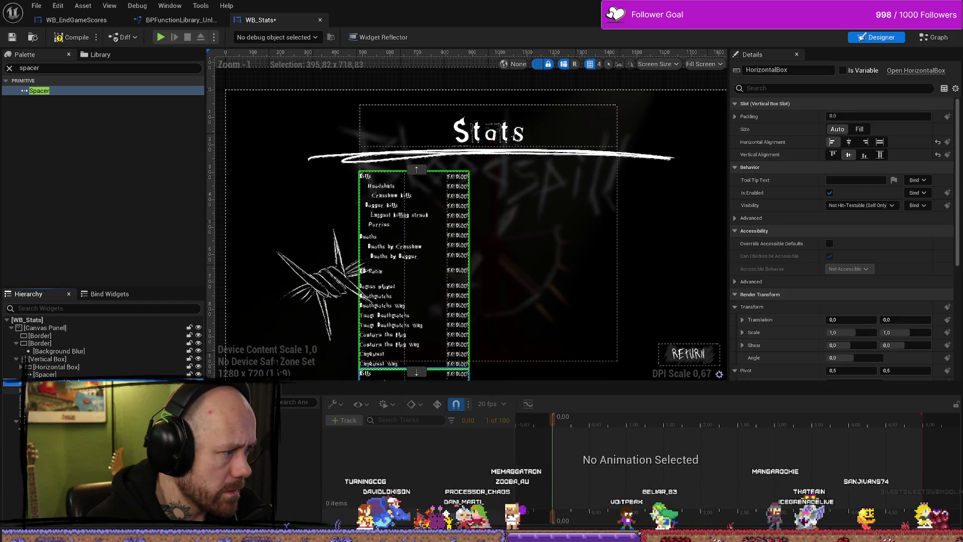
left_click_drag(13, 390, 20, 390)
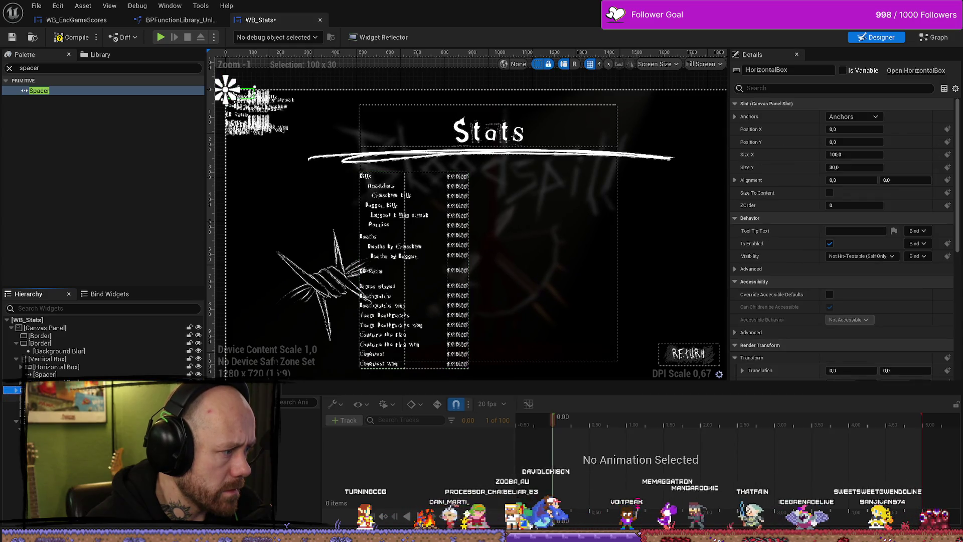
key("ctrl+z")
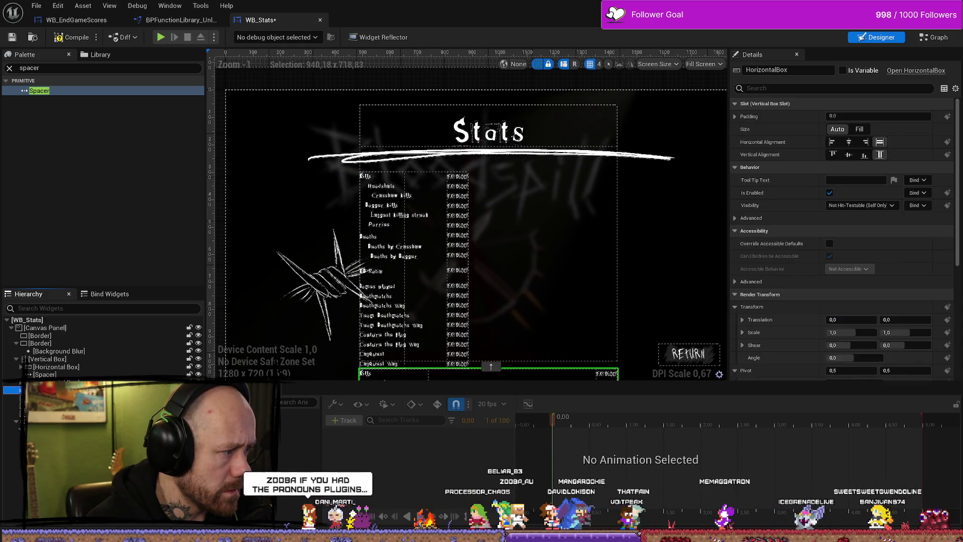
scroll(460, 331, "down", 3)
scroll(460, 331, "up", 2)
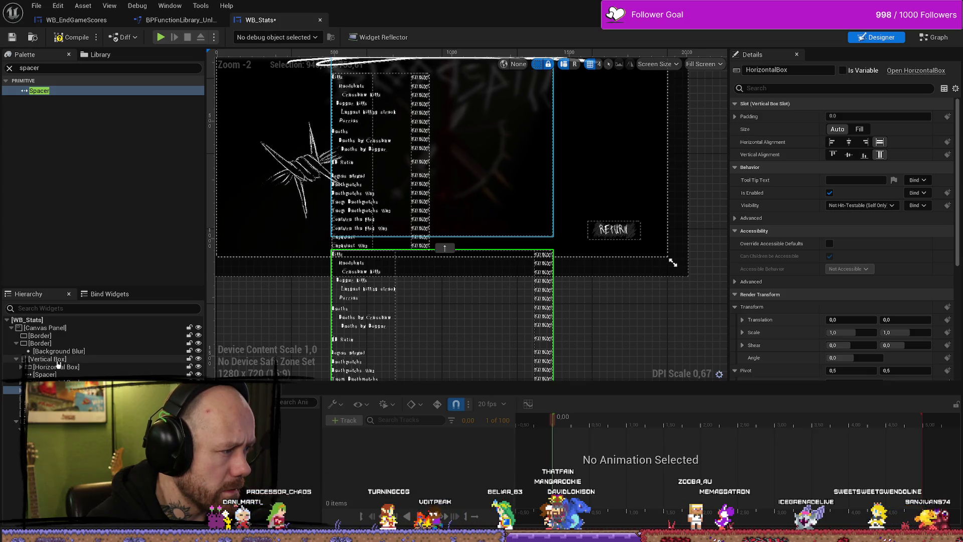
left_click(55, 382)
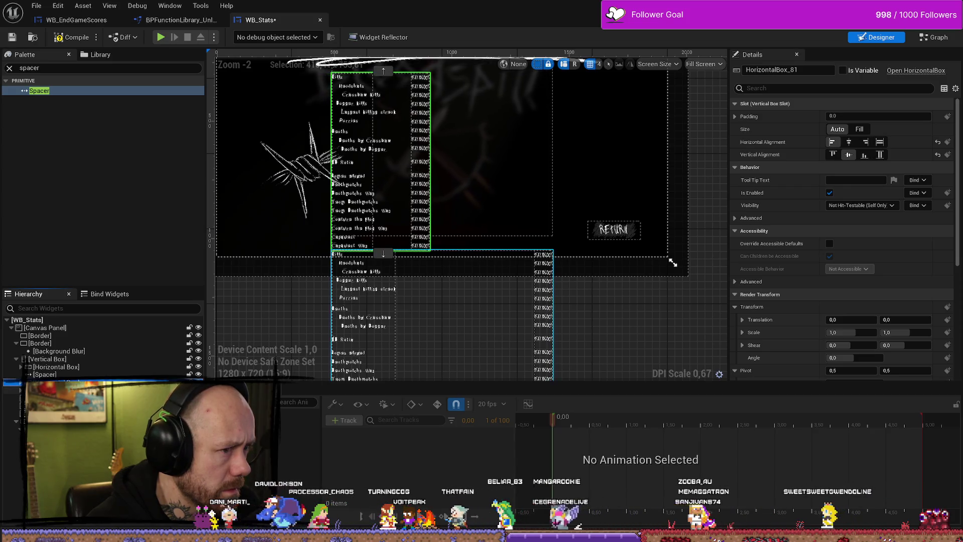
left_click(55, 390)
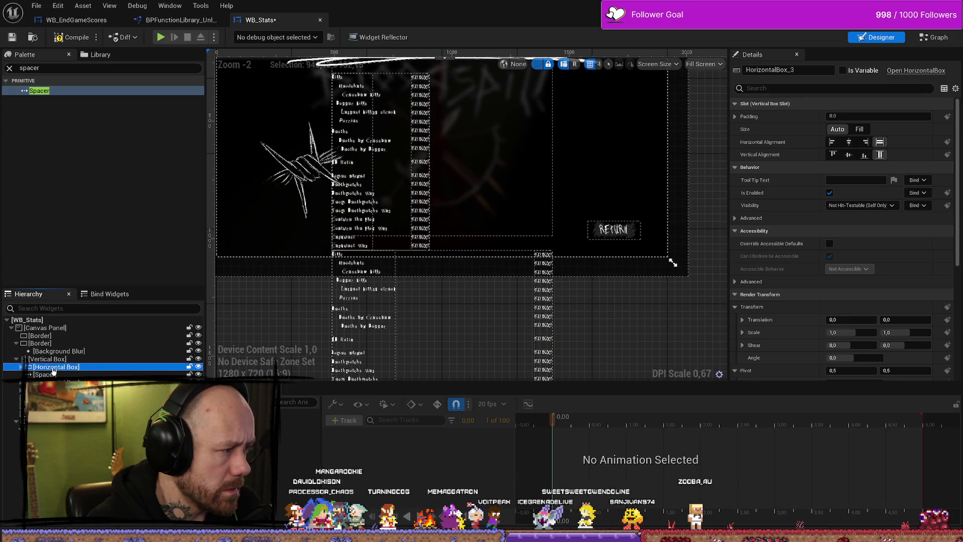
left_click(56, 390)
type("hoi")
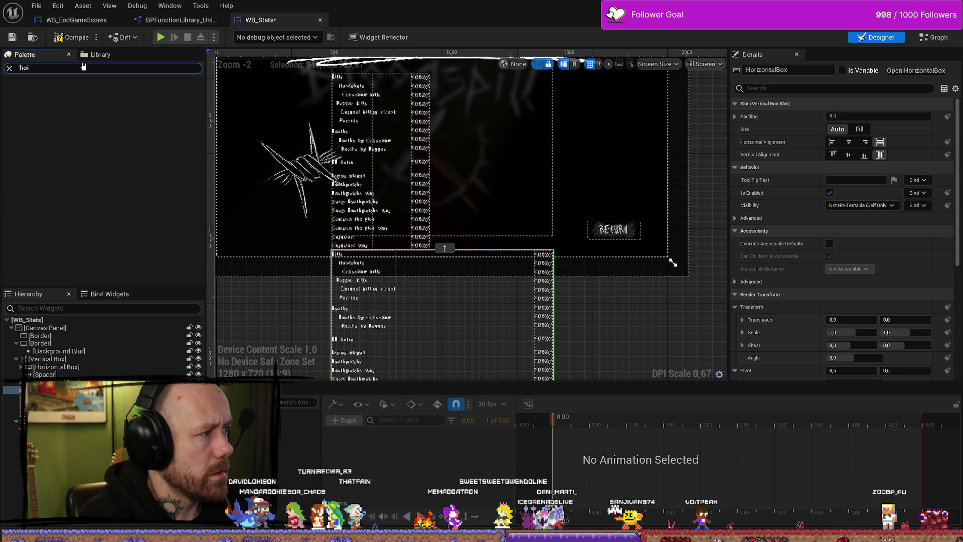
Step: Add a new horizontal box and place the duplicate stats row beside the original
key("BackSpace")
type("r")
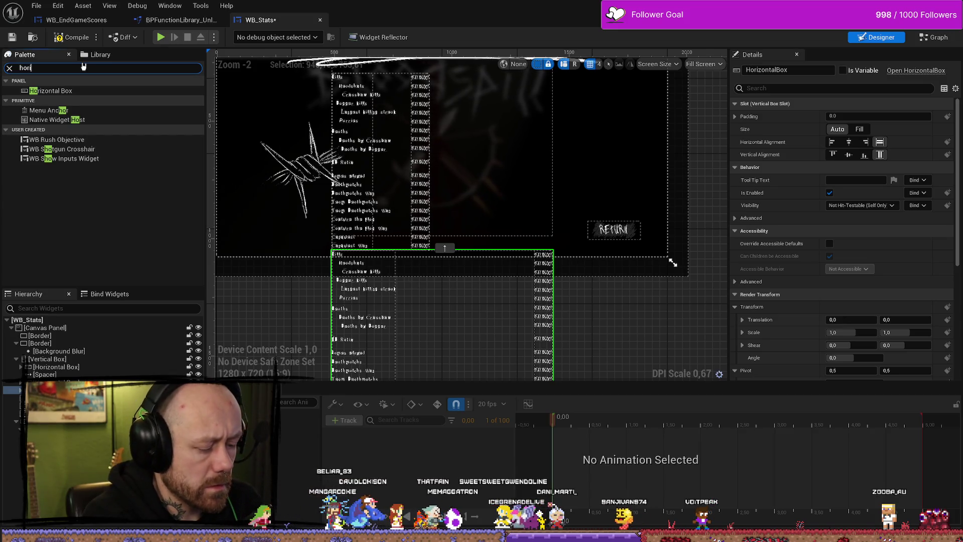
type("zoin")
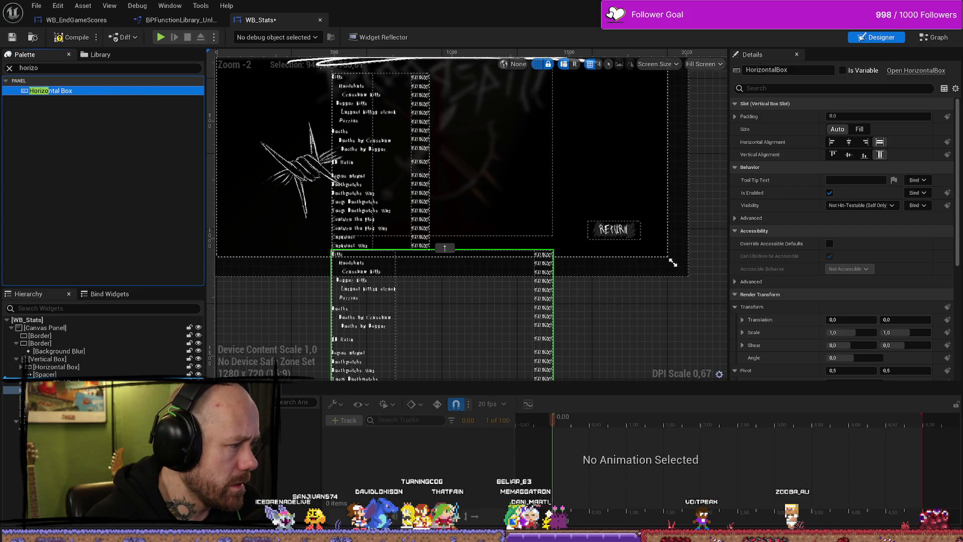
left_click_drag(444, 248, 445, 74)
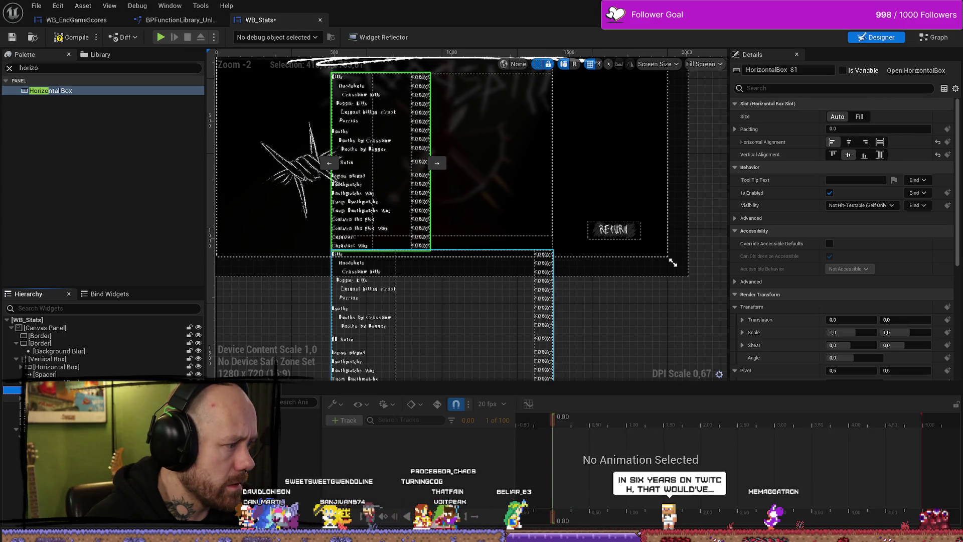
left_click(442, 302)
mouse_move(442, 301)
left_mouse_down()
mouse_move(534, 160)
mouse_move(572, 180)
mouse_move(591, 250)
left_mouse_up()
Step: Set the box holding both stat columns to Fill and centre it horizontally and vertically
scroll(563, 155, "up", 2)
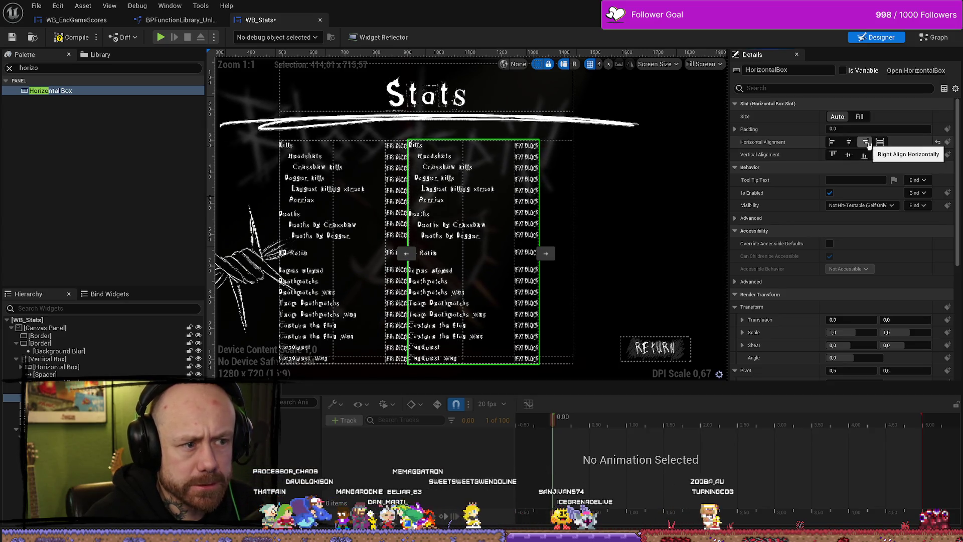
left_click(865, 142)
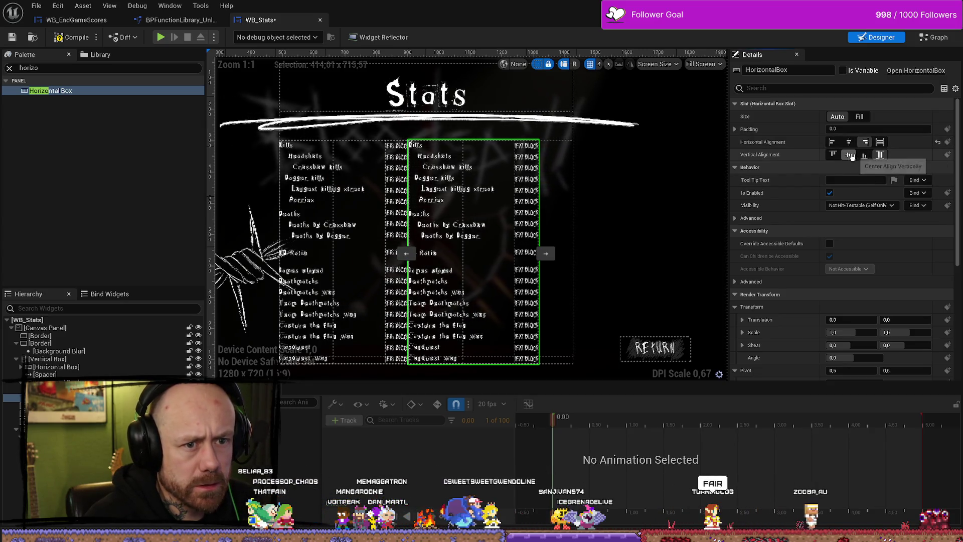
left_click(848, 155)
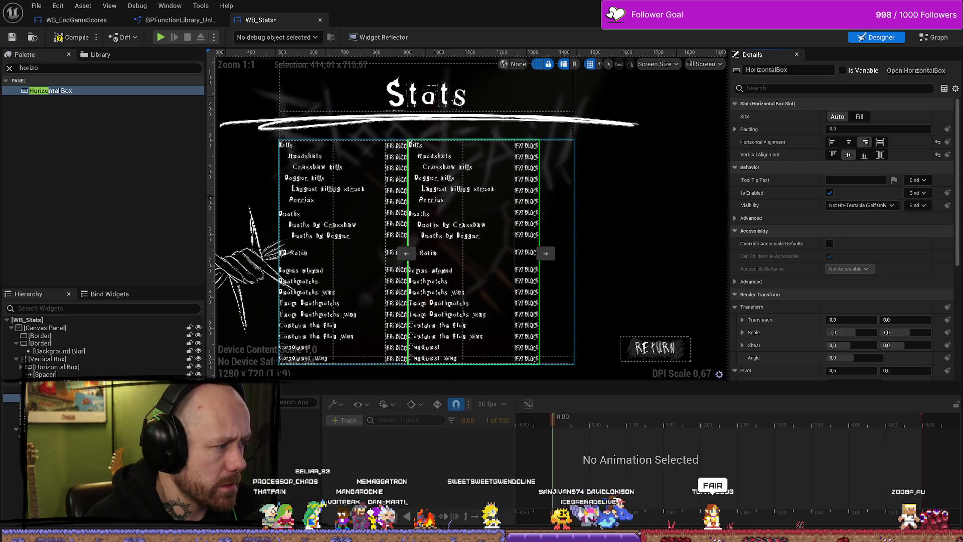
left_click(50, 383)
left_click(860, 130)
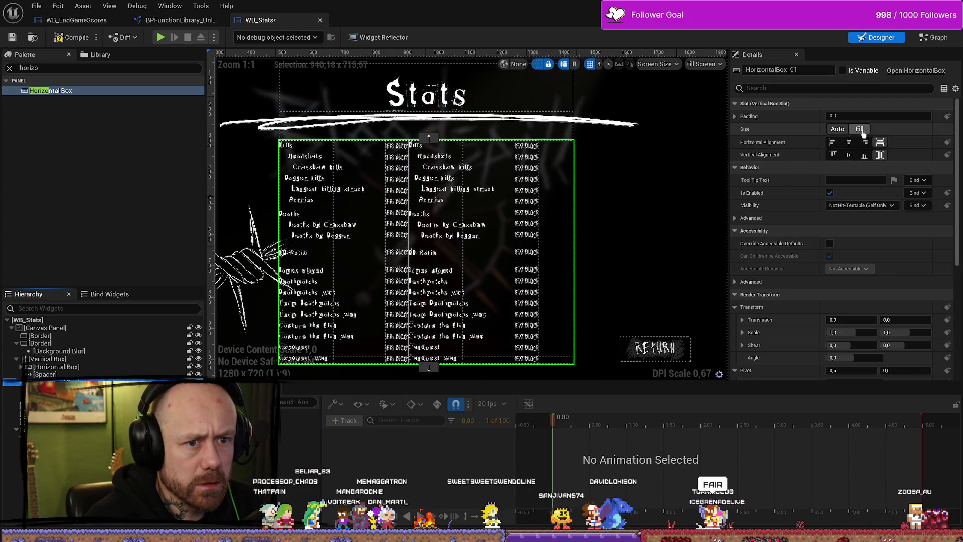
left_click(849, 142)
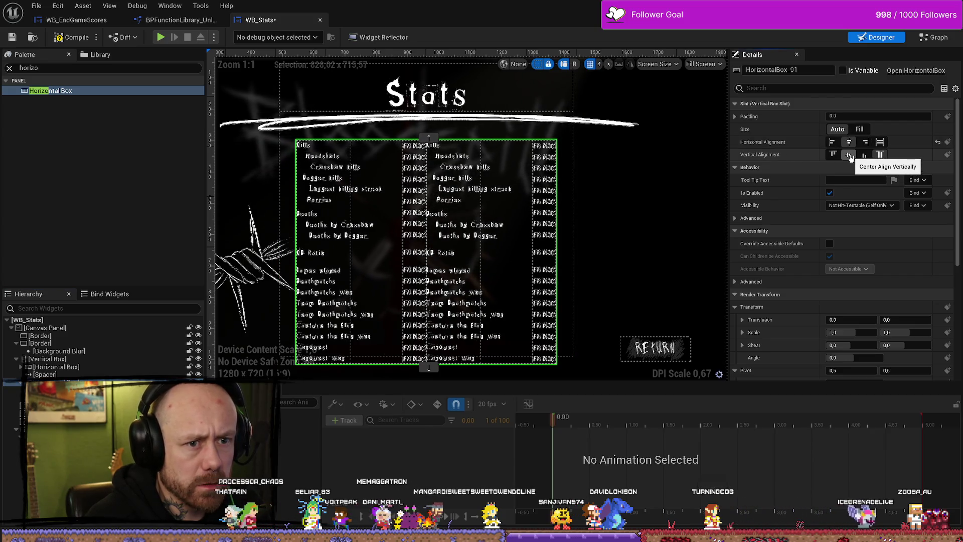
left_click(849, 156)
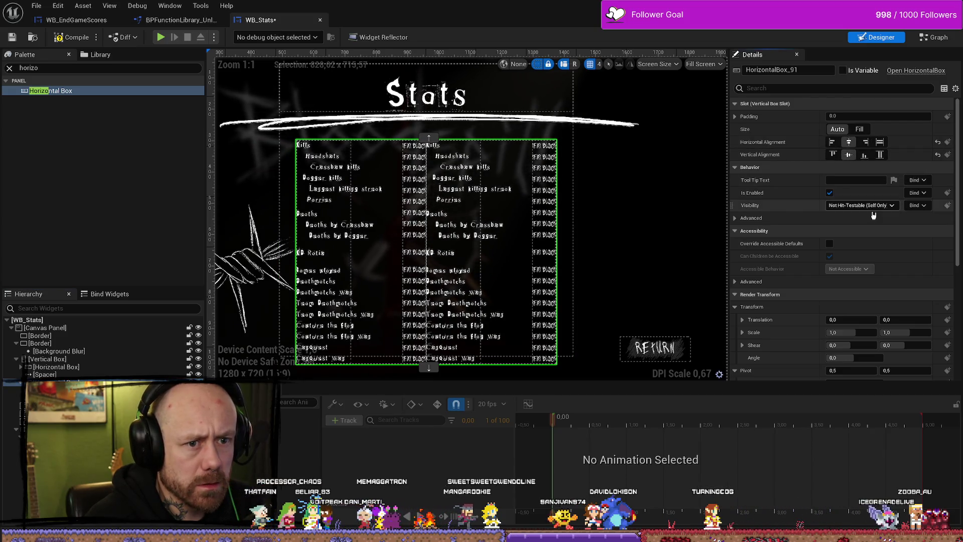
left_click(649, 251)
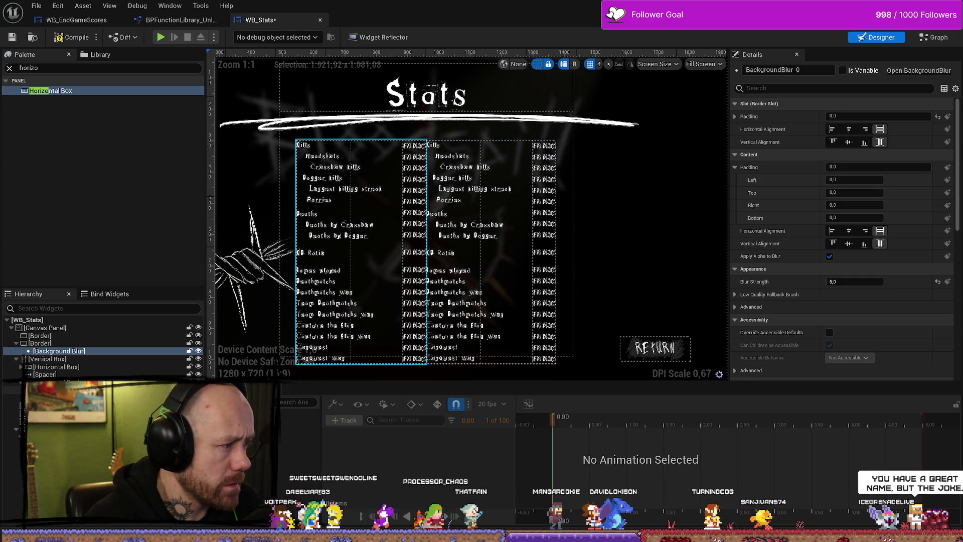
left_click(50, 390)
double_click(63, 68)
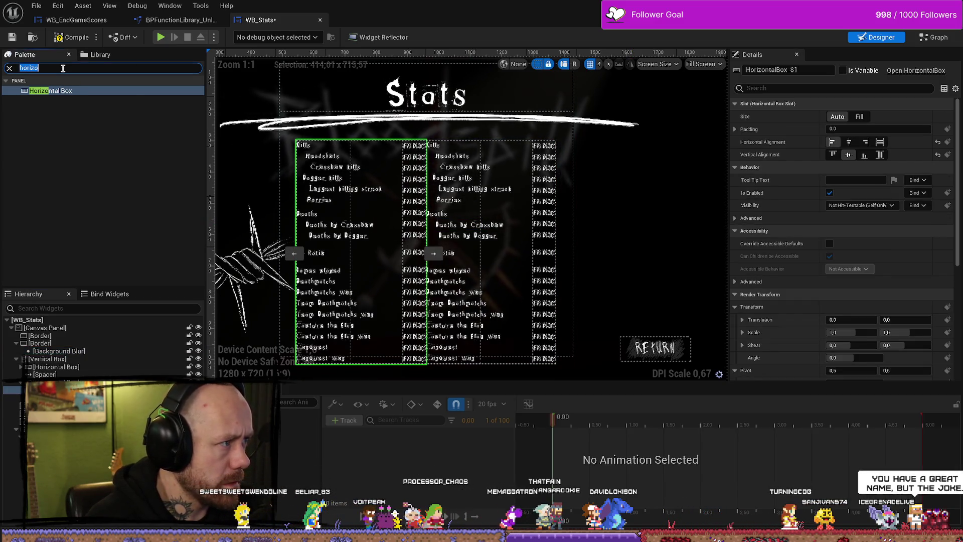
Step: Insert a Spacer between the two side-by-side stat tables and widen it to about 72
type("spacer")
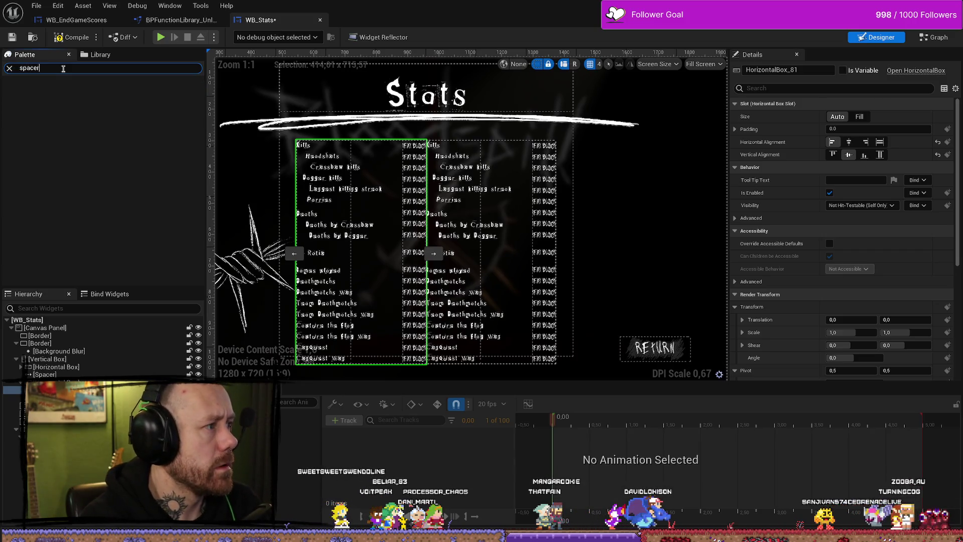
left_click(61, 94)
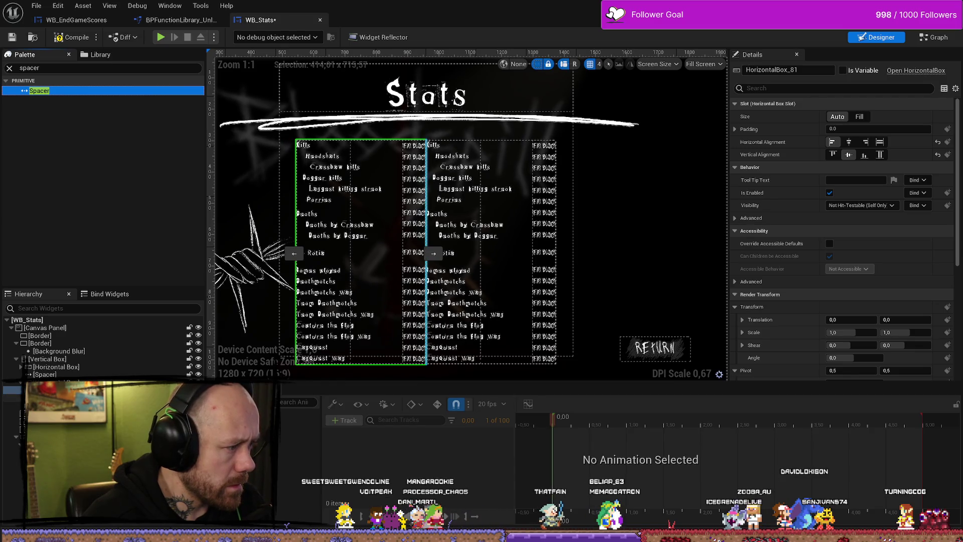
left_click_drag(425, 252, 427, 254)
left_click_drag(832, 179, 872, 180)
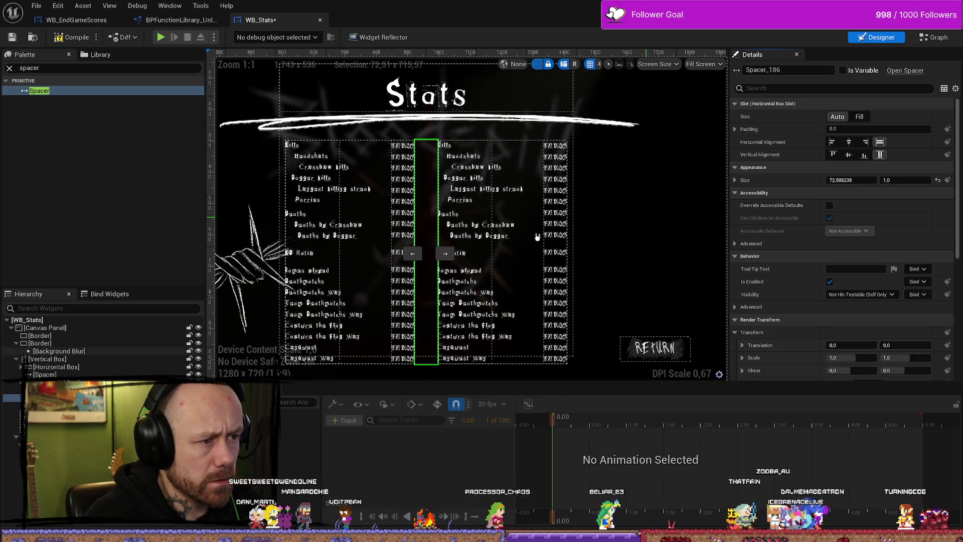
left_click(605, 237)
scroll(604, 236, "down", 3)
scroll(452, 241, "up", 1)
left_click(389, 248)
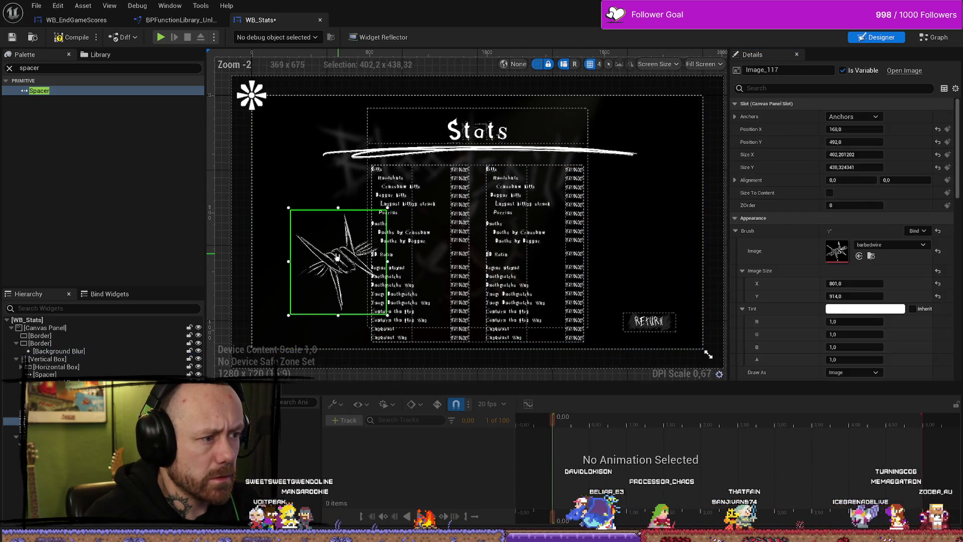
Step: Drag the barbed-wire image left to about Position X 28, Y 508
left_click_drag(390, 248, 307, 263)
left_click(673, 215)
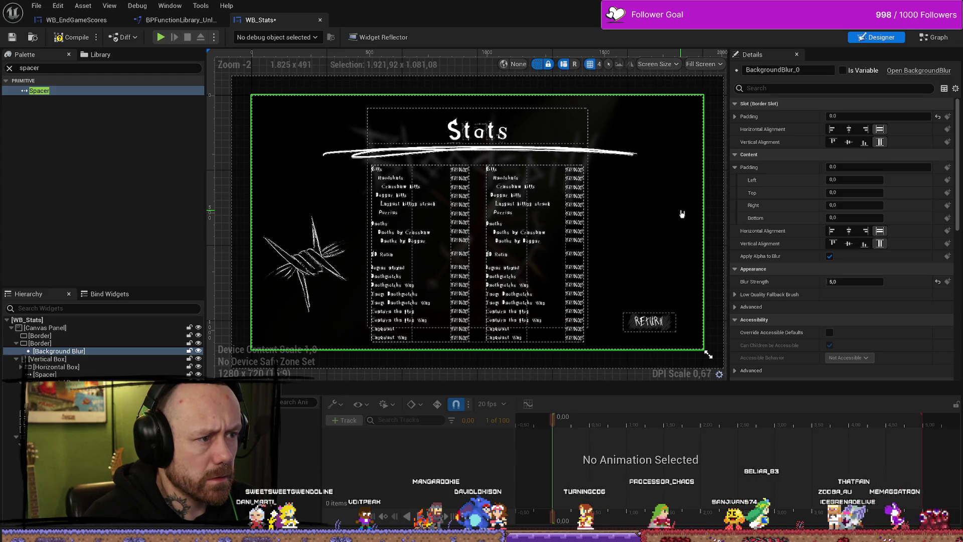
left_click(428, 294)
Step: Add another spacer to the left stats column layout
left_click(389, 254)
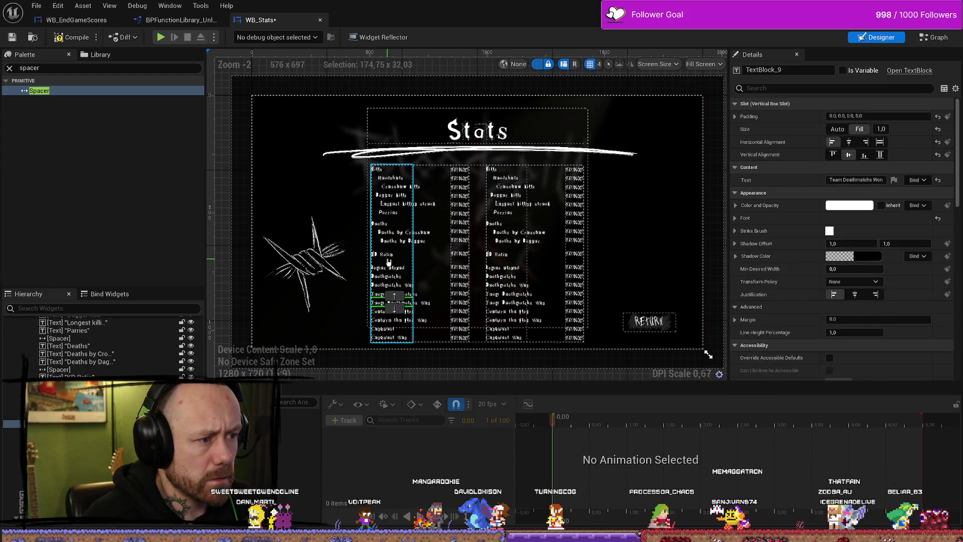
left_click(442, 278)
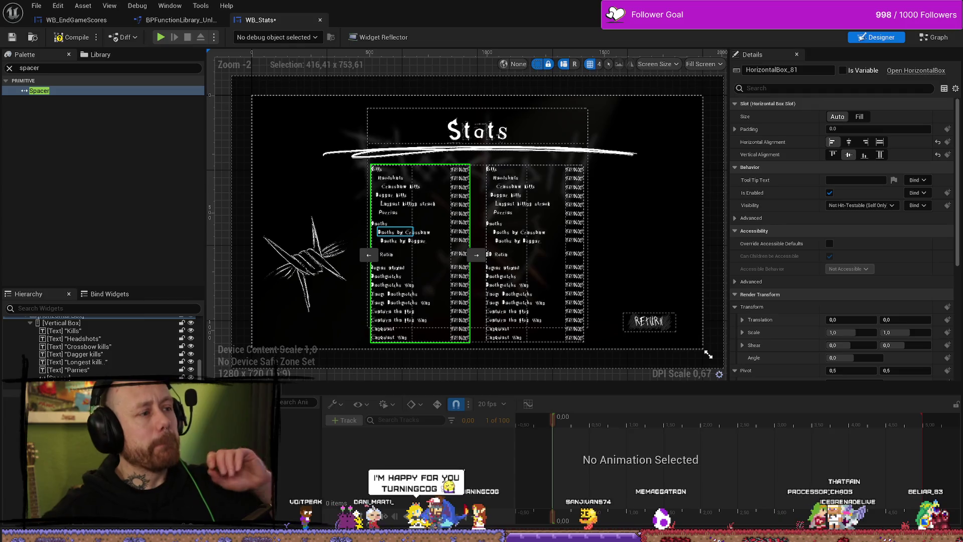
left_click_drag(163, 97, 253, 161)
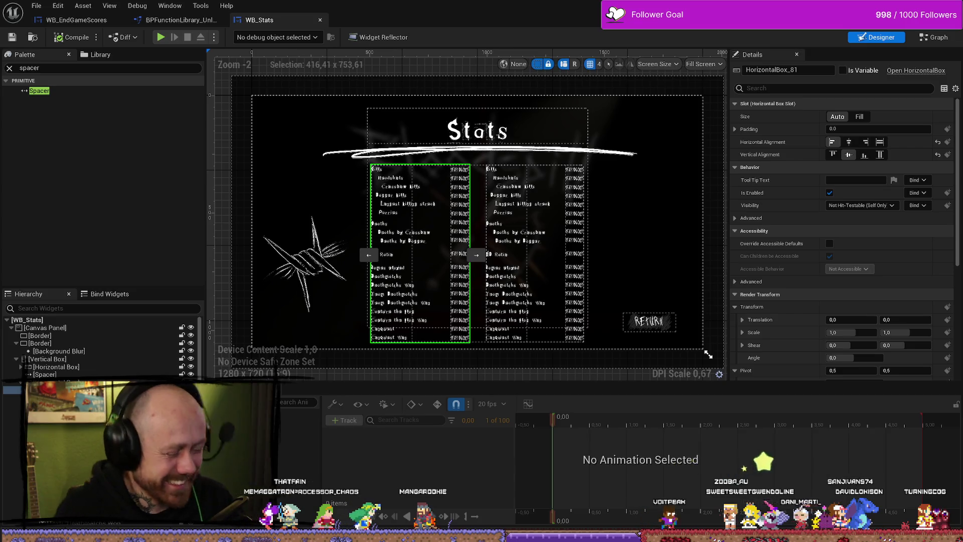
left_click(387, 276)
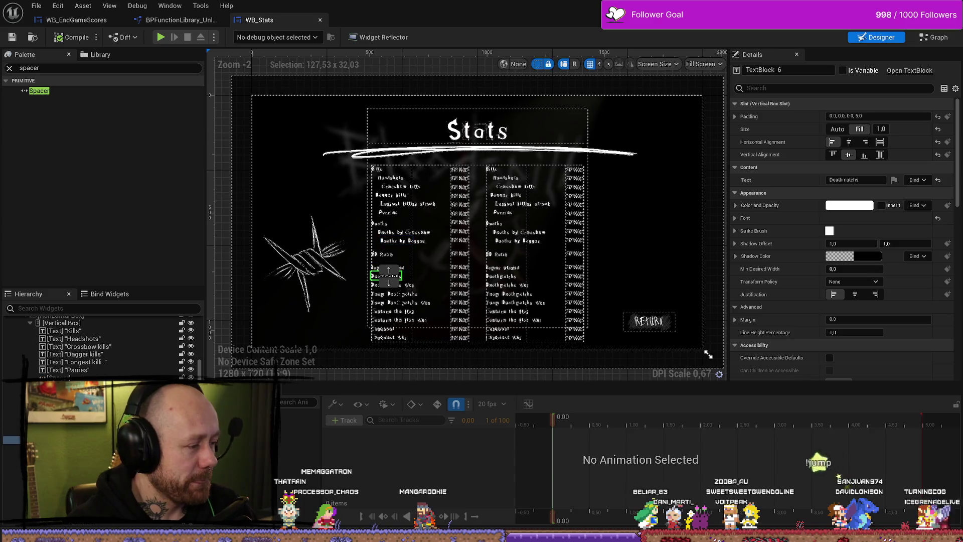
Step: Delete the Games played through Conquest Won labels, their values, and the spacer below KD Ratio
left_click(386, 267)
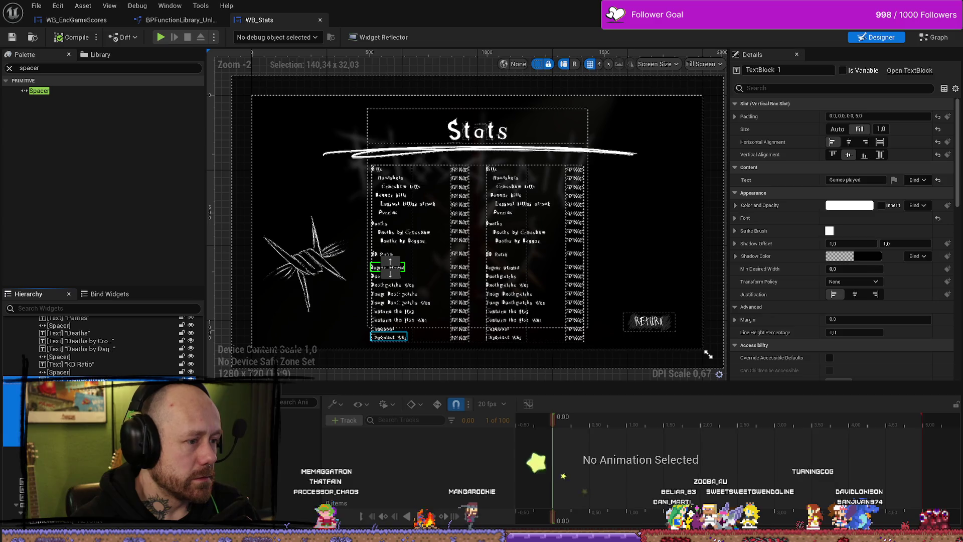
left_click(389, 338, "shift")
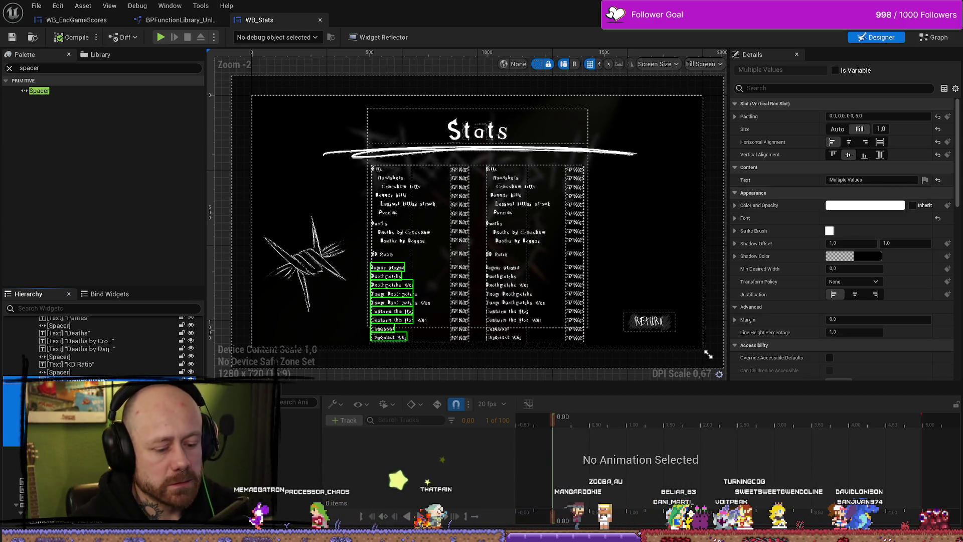
key("Delete")
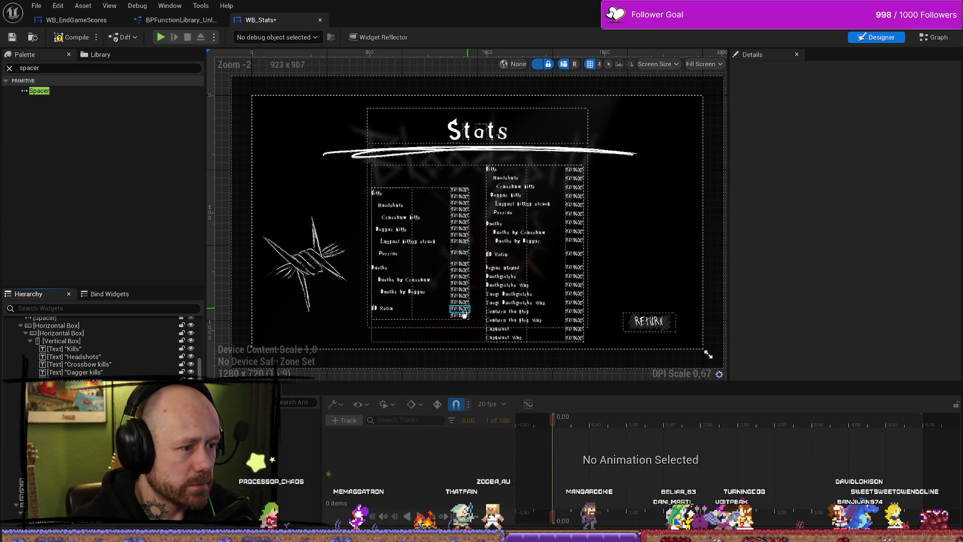
left_click(464, 315)
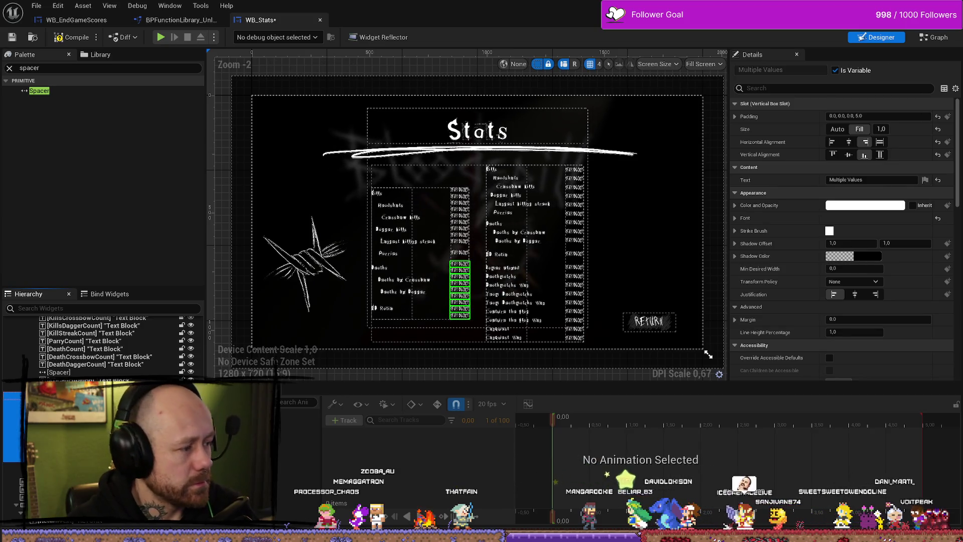
key("Delete")
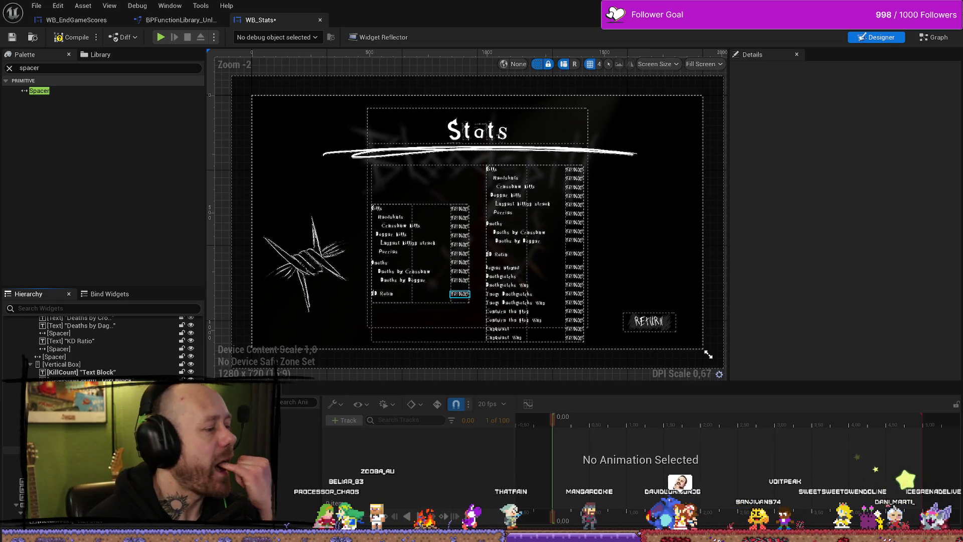
left_click(454, 300)
key("Delete")
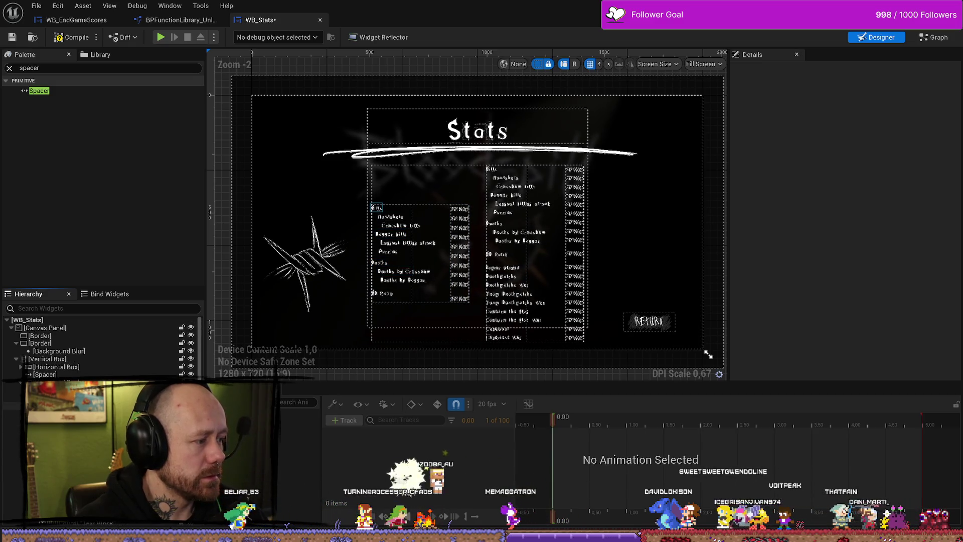
Step: Delete the right column's Kills through KD Ratio spacer rows, keeping only game-mode rows
left_click(392, 250)
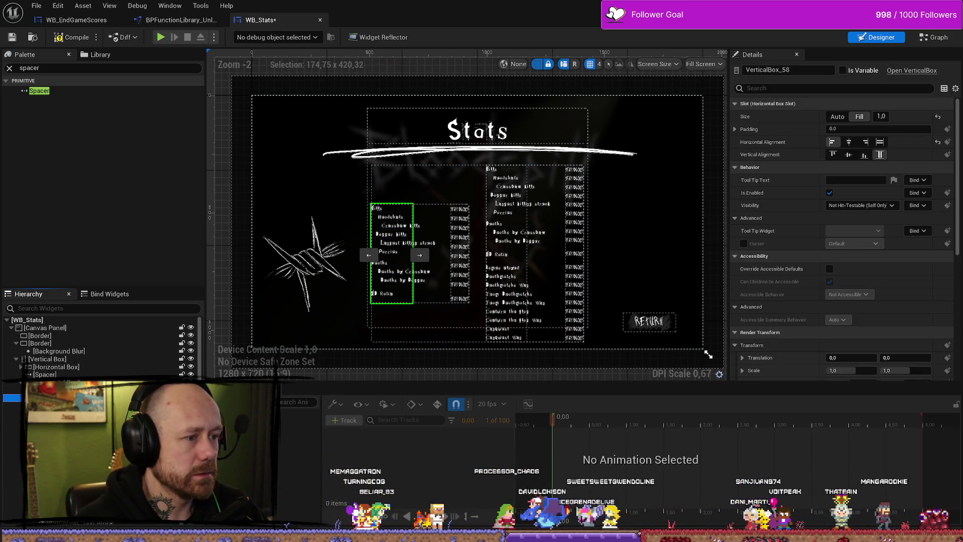
left_click(458, 216)
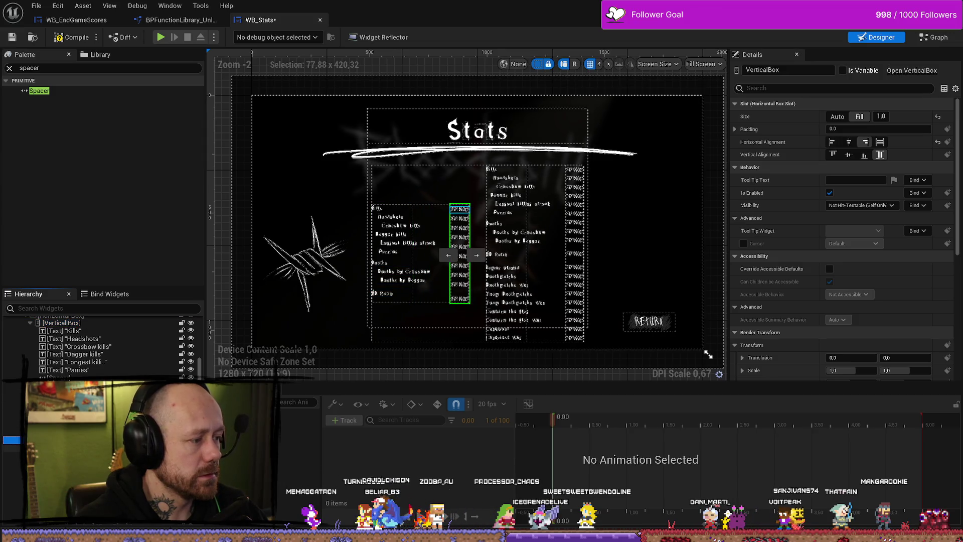
left_click(451, 209)
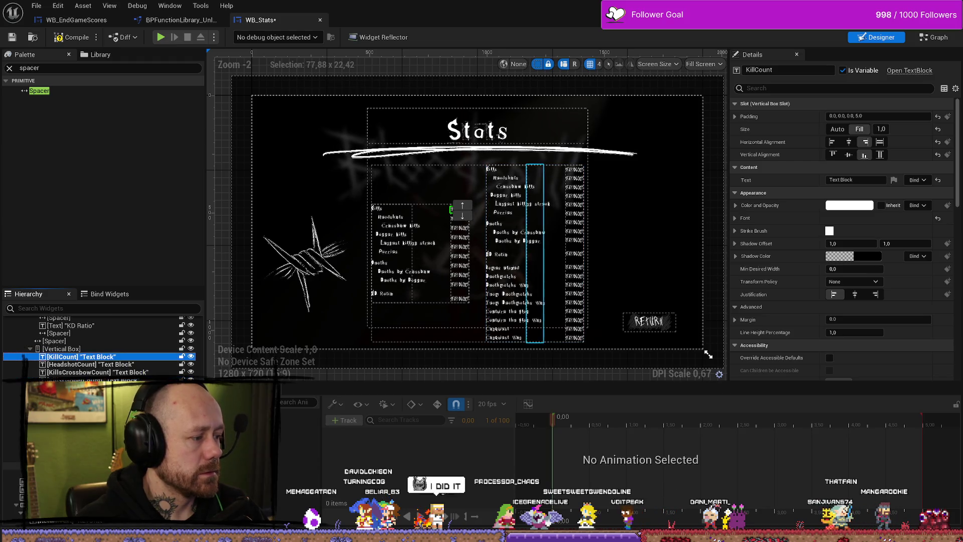
scroll(101, 346, "down", 3)
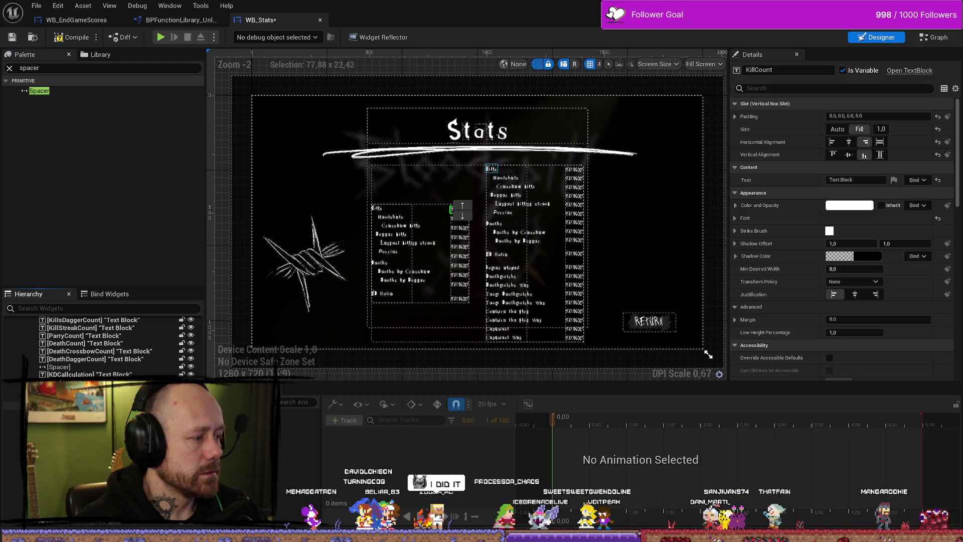
left_click(492, 169)
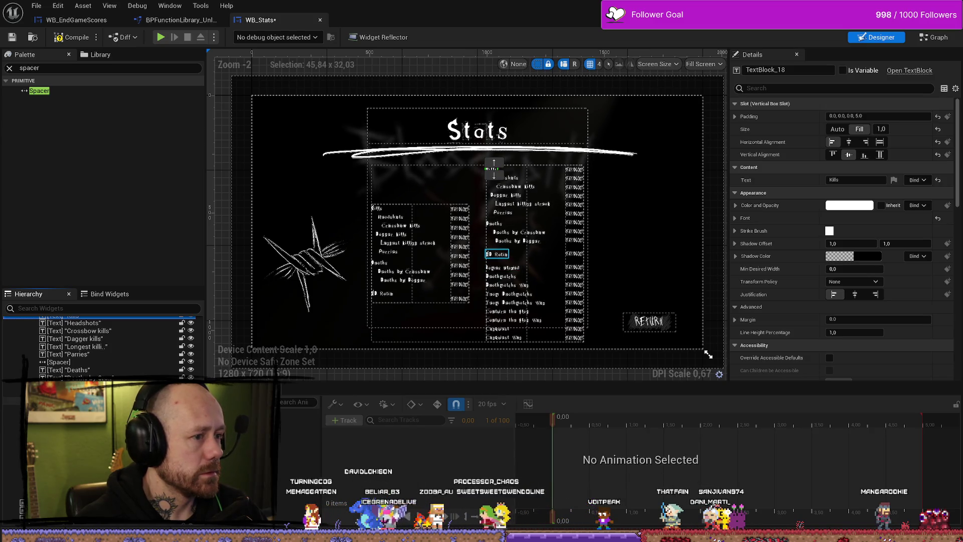
left_click(75, 409, "shift")
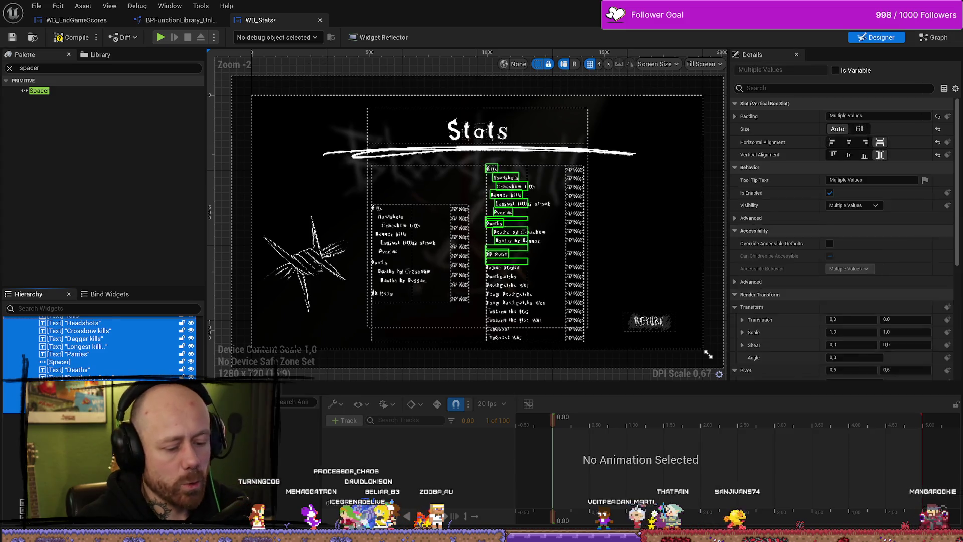
key("Delete")
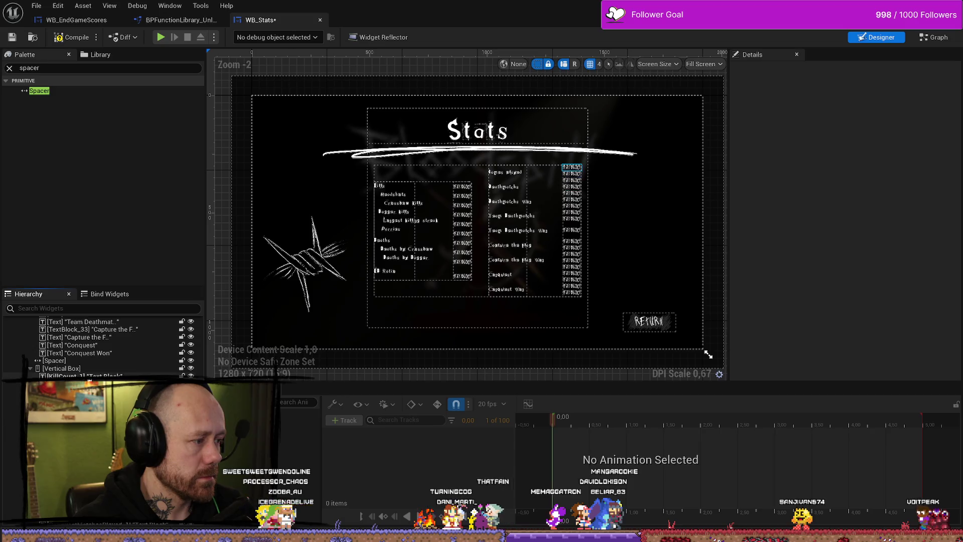
left_click(572, 167)
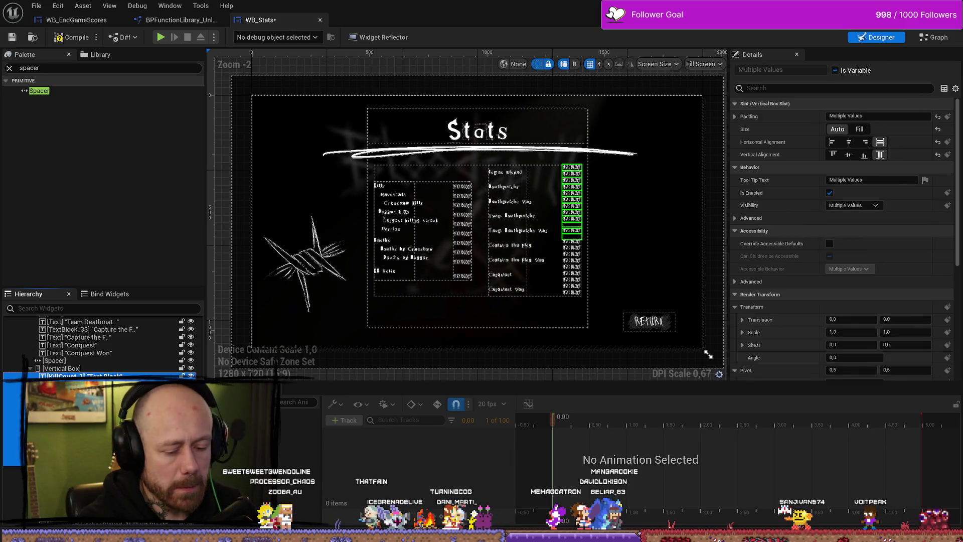
Step: Delete the leftover kill and death values from the right column and zoom to +2
key("Delete")
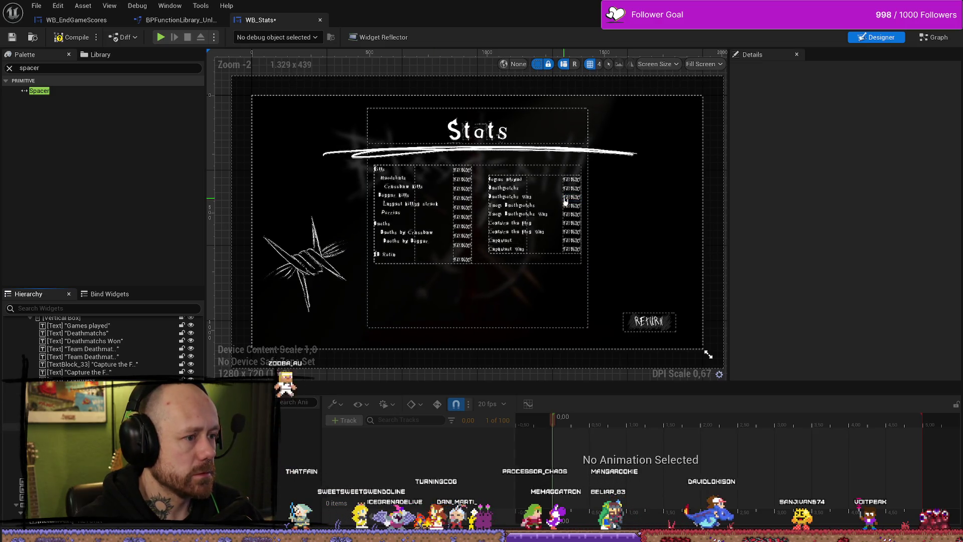
scroll(474, 234, "up", 4)
scroll(474, 235, "down", 1)
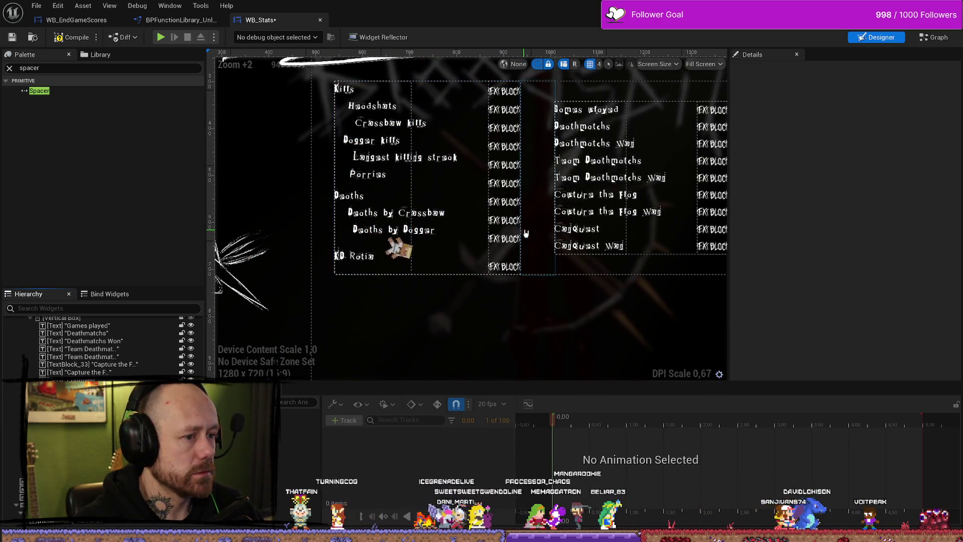
scroll(512, 276, "up", 1)
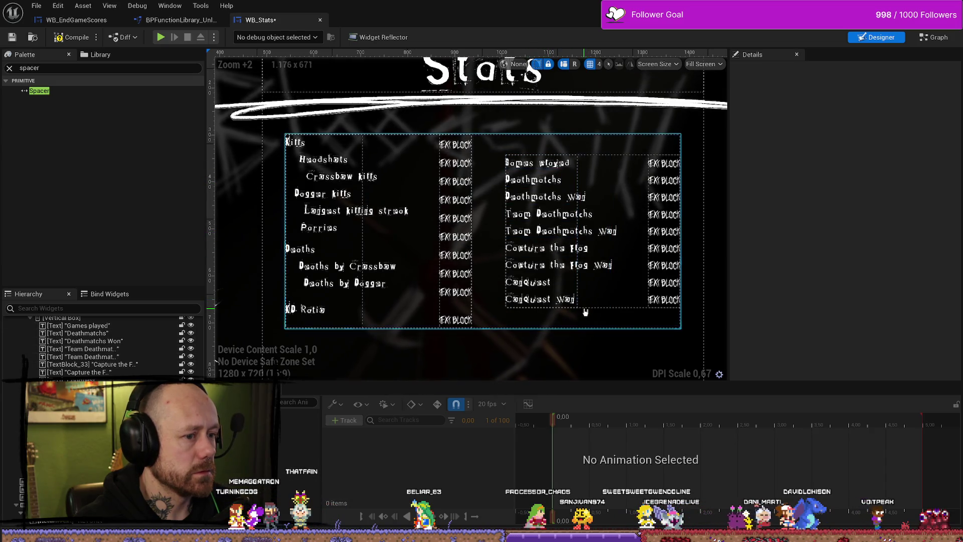
Step: Set the right stats Horizontal Box's Vertical Alignment to Top, levelling Games played with Kills
left_click(665, 266)
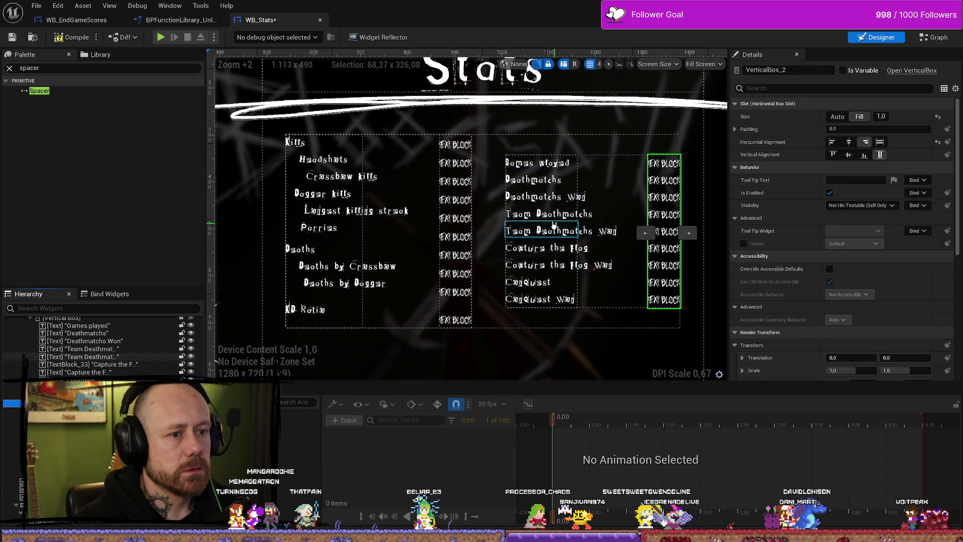
scroll(53, 354, "up", 2)
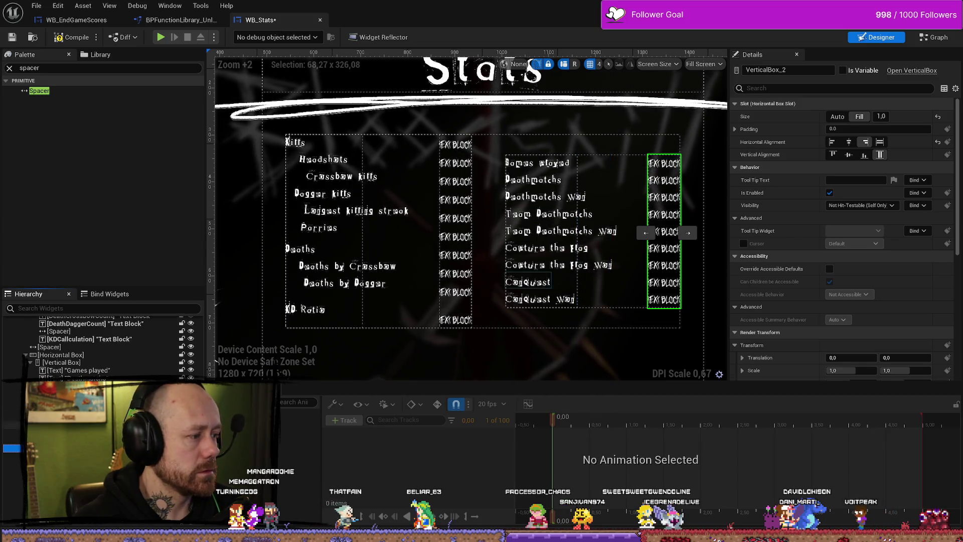
left_click(53, 354)
left_click(850, 155)
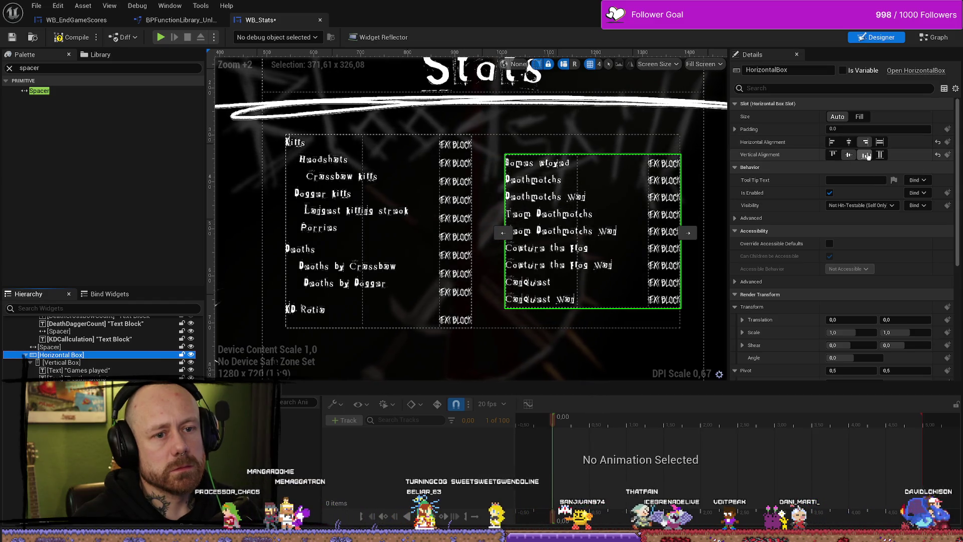
left_click(833, 155)
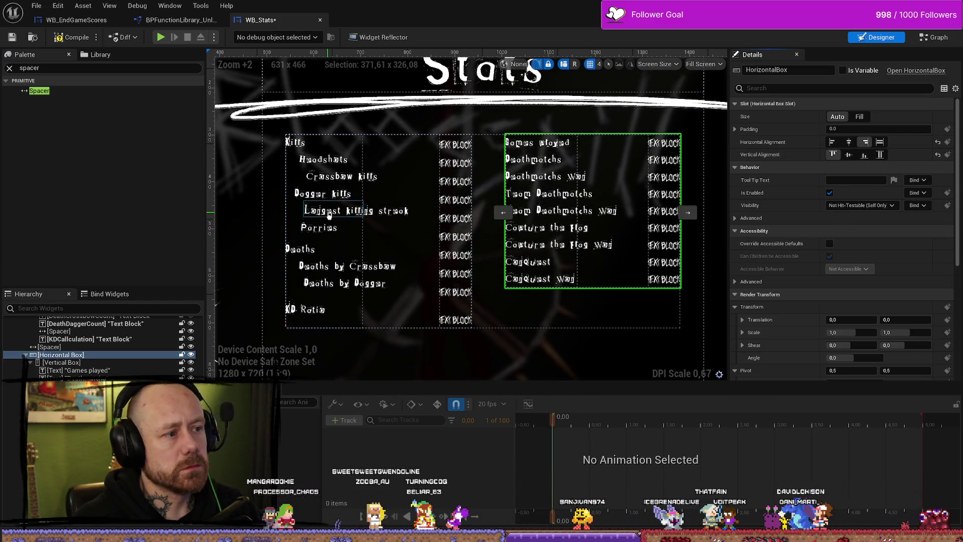
left_click(456, 235)
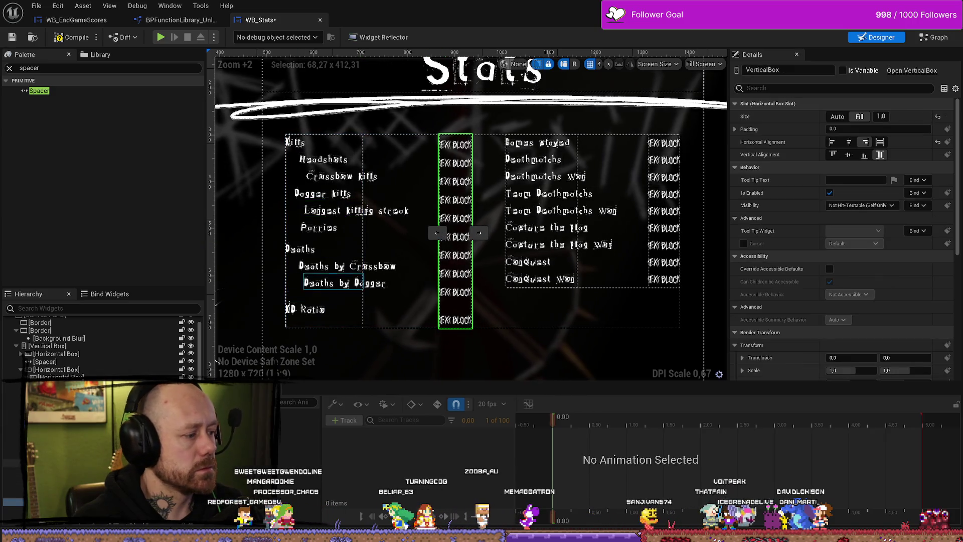
left_click(346, 239)
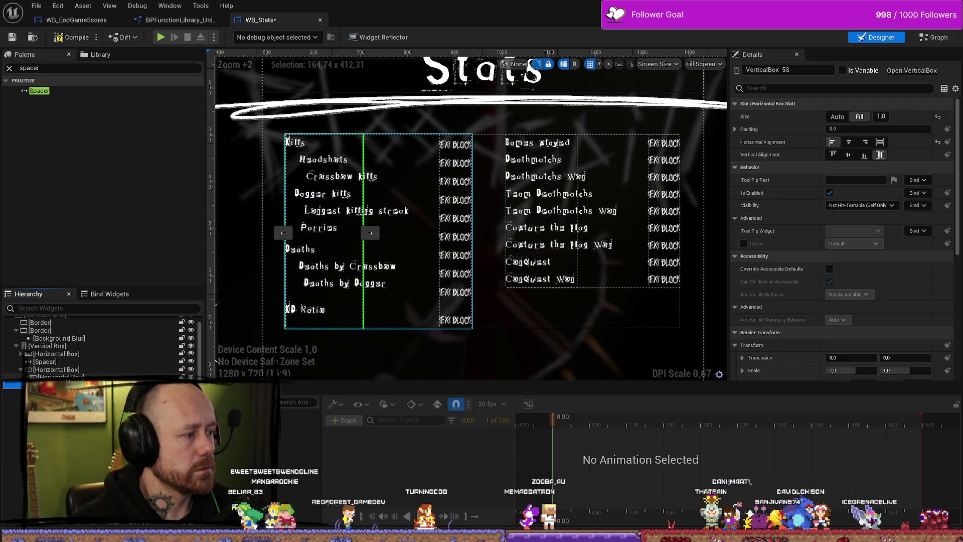
left_click(402, 301)
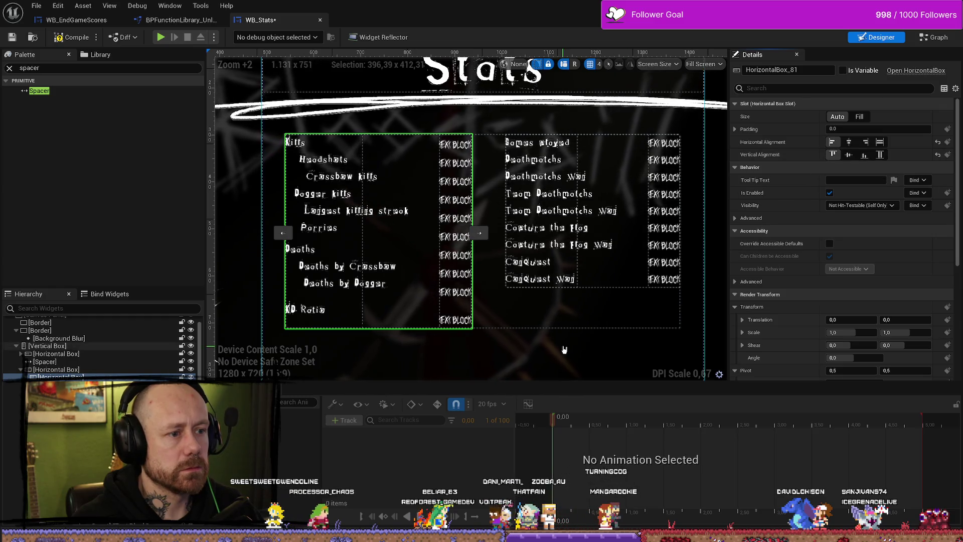
left_click(338, 220)
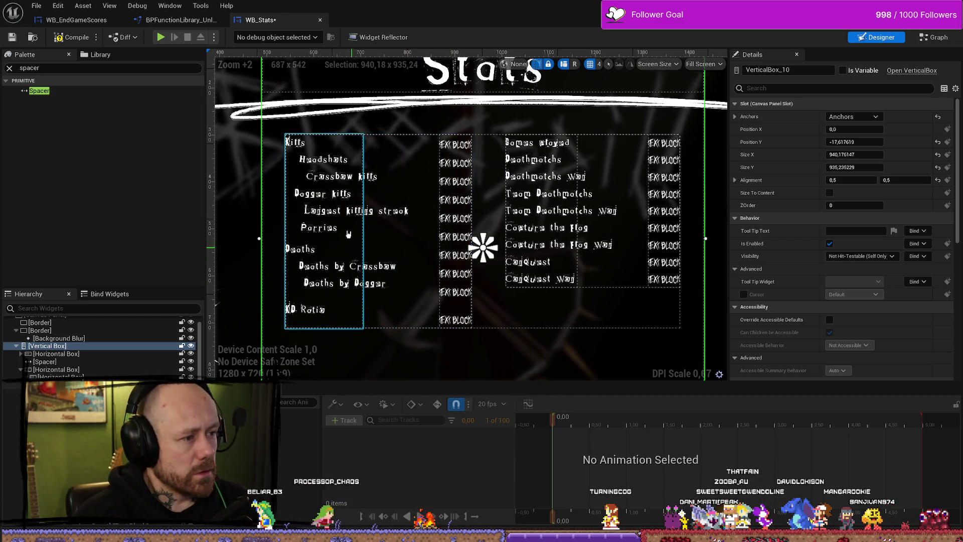
left_click(319, 228)
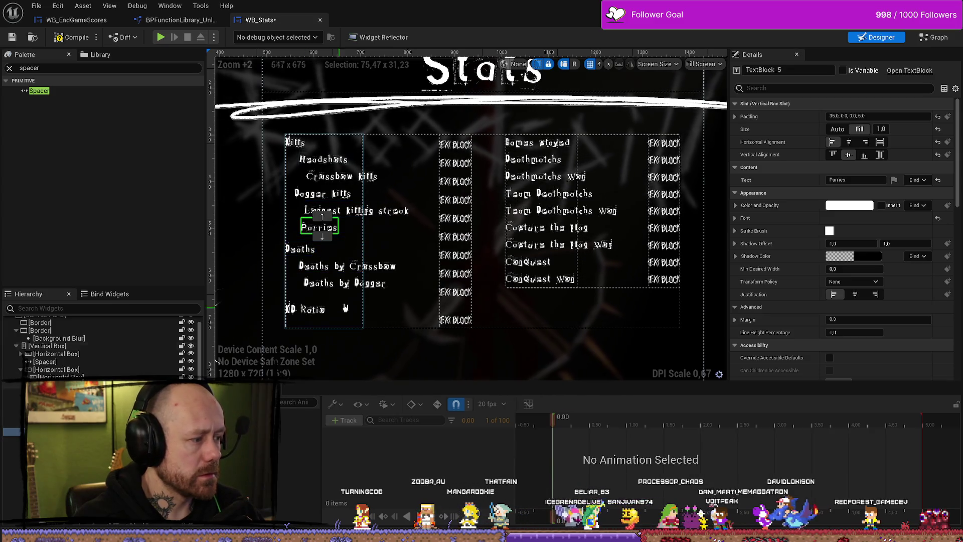
left_click(329, 300)
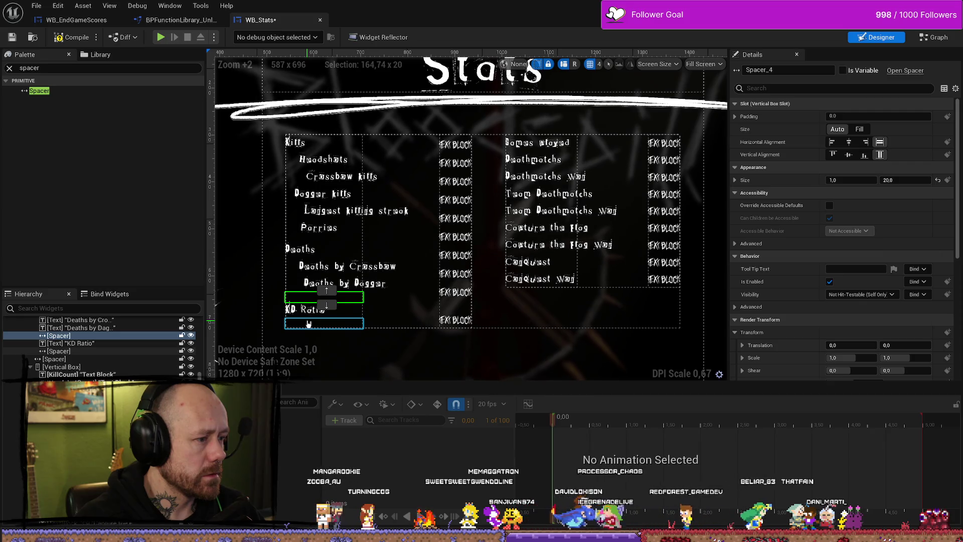
left_click(308, 323)
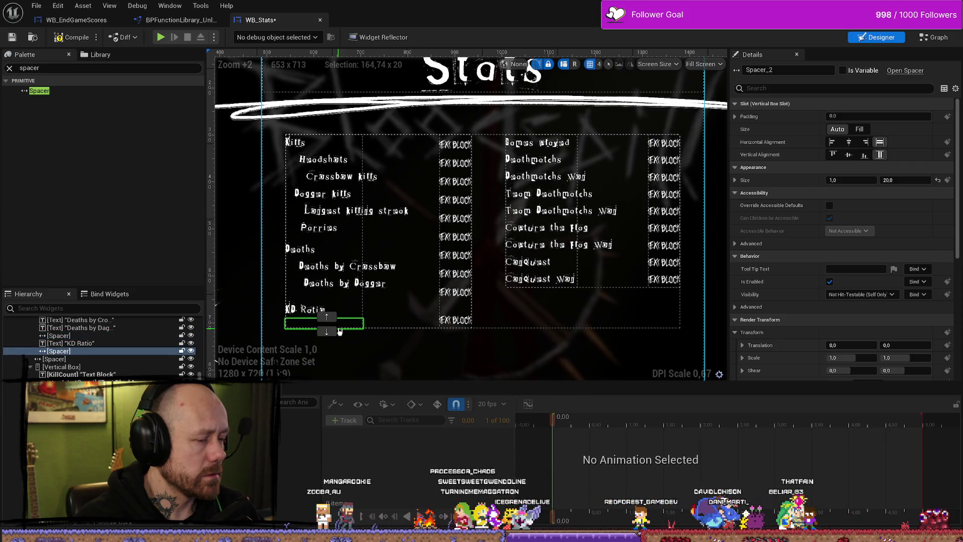
Step: Delete the spacer under KD Ratio and paste a spacer below the ParryCount value
key("Delete")
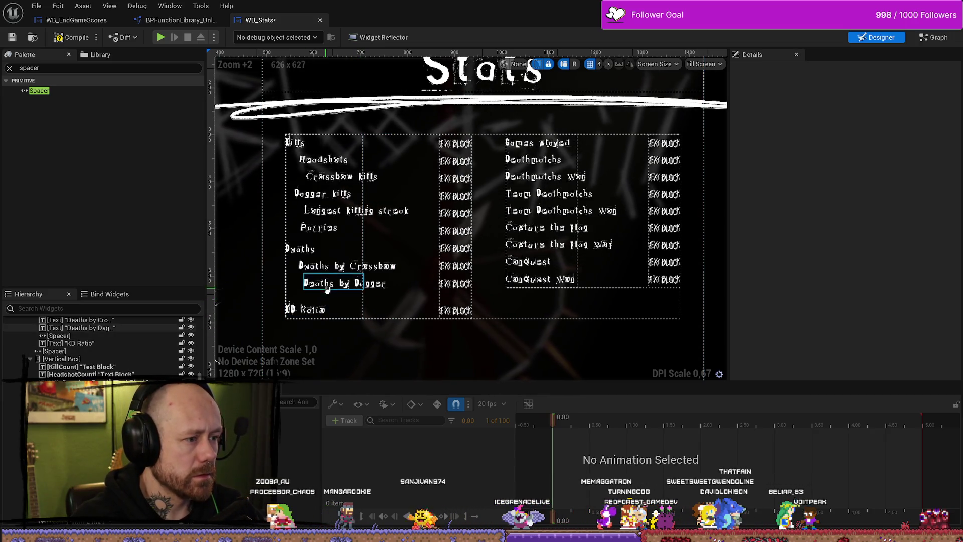
left_click(329, 240)
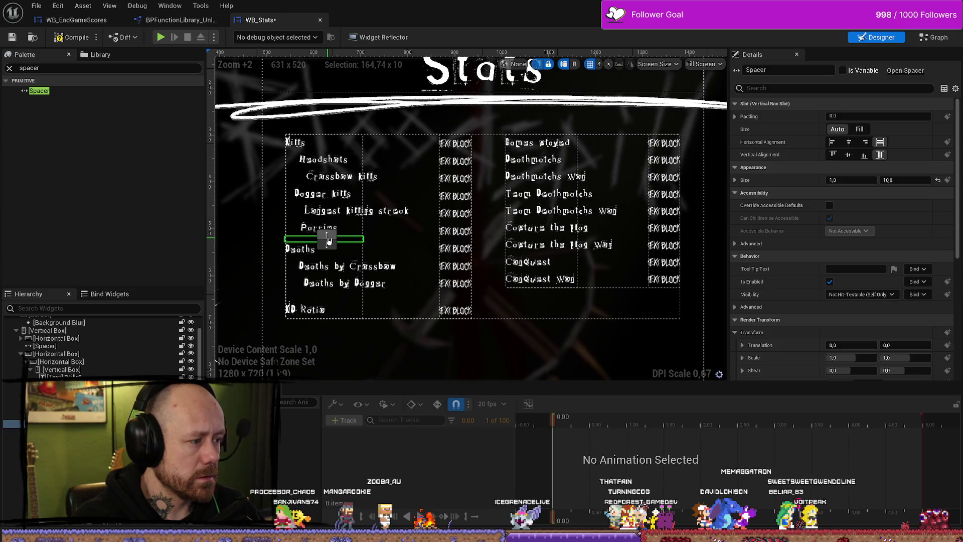
scroll(96, 360, "down", 3)
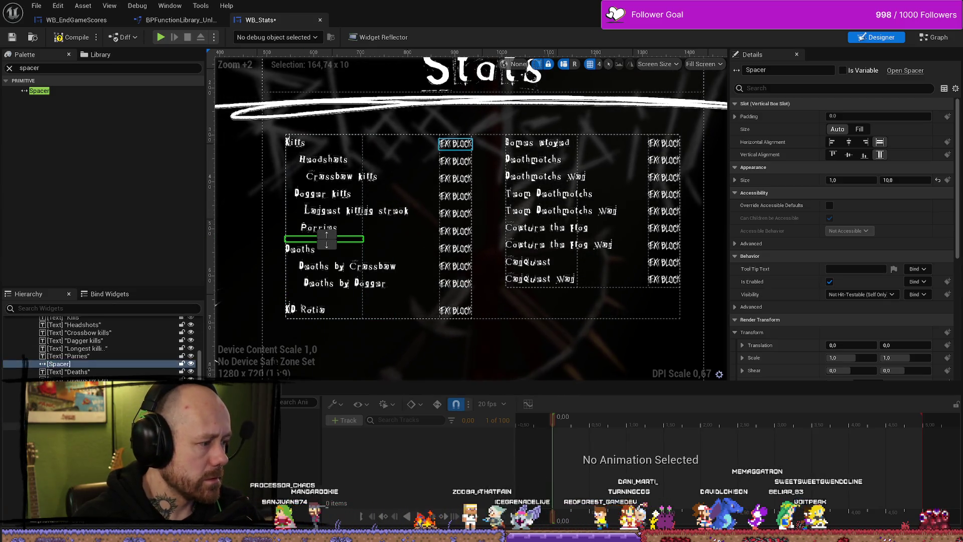
left_click(455, 232)
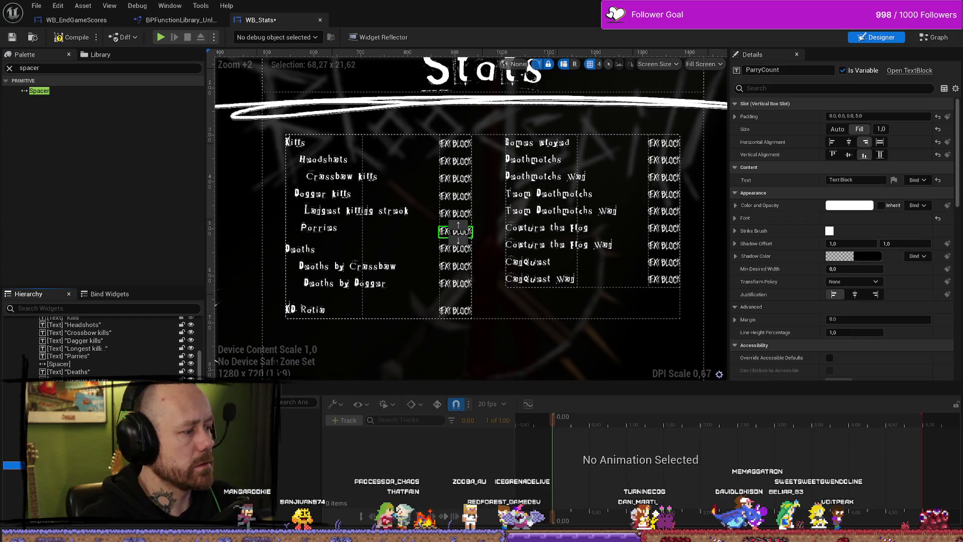
key("ctrl+v")
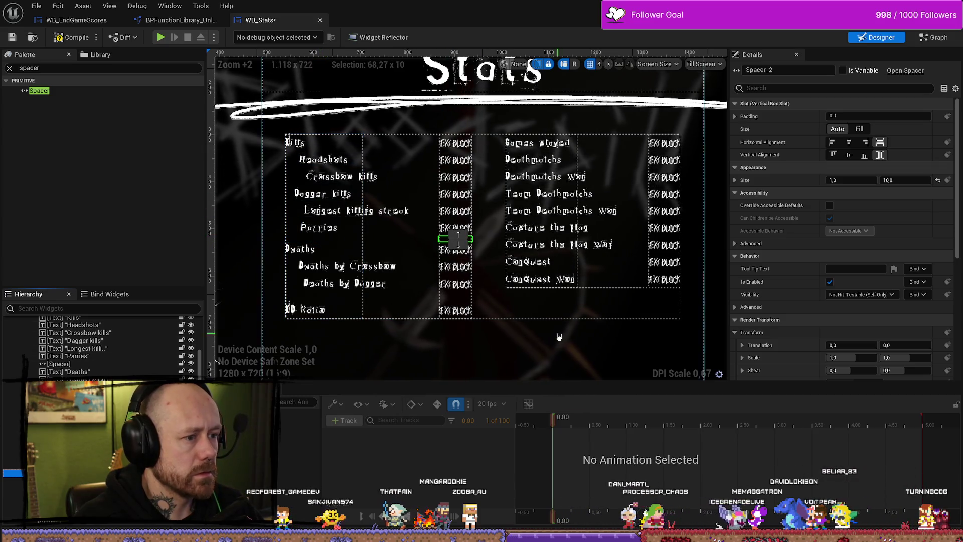
left_click(543, 357)
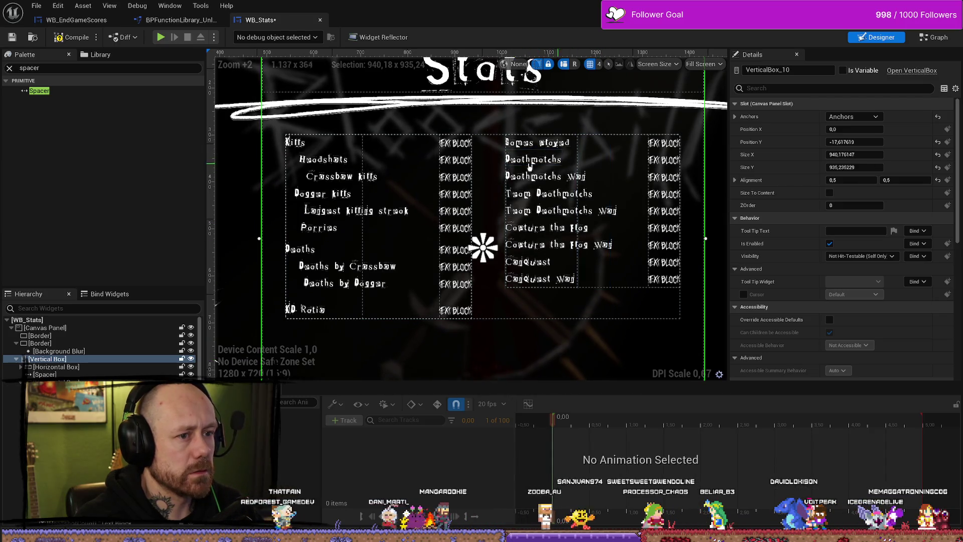
Step: Pick out the Parries and Longest killing streak labels in the left column
left_click(534, 146)
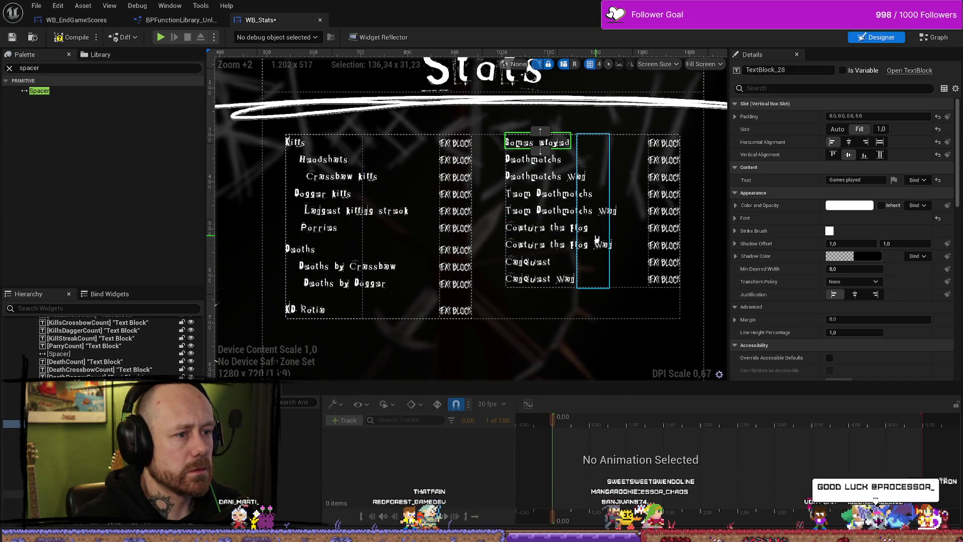
scroll(577, 226, "down", 1)
scroll(499, 186, "up", 1)
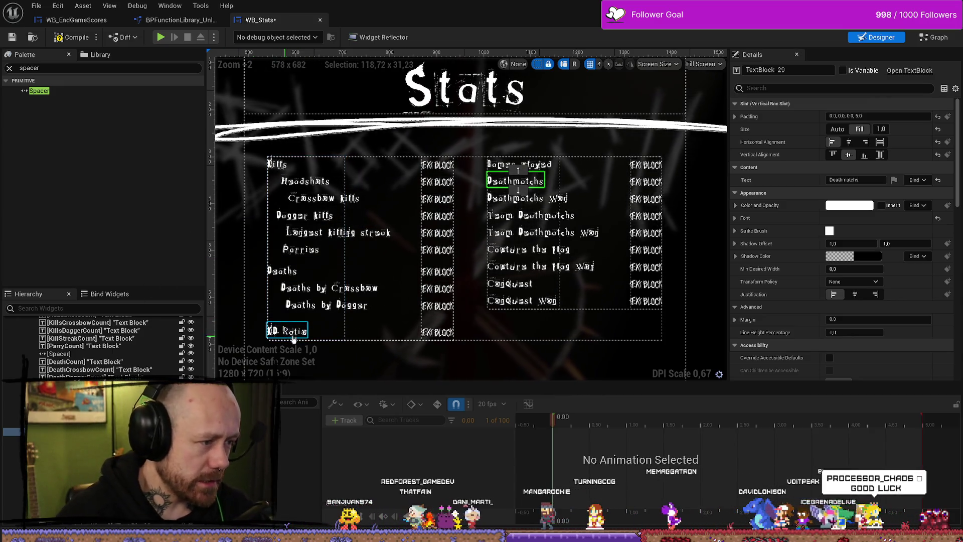
left_click(301, 250)
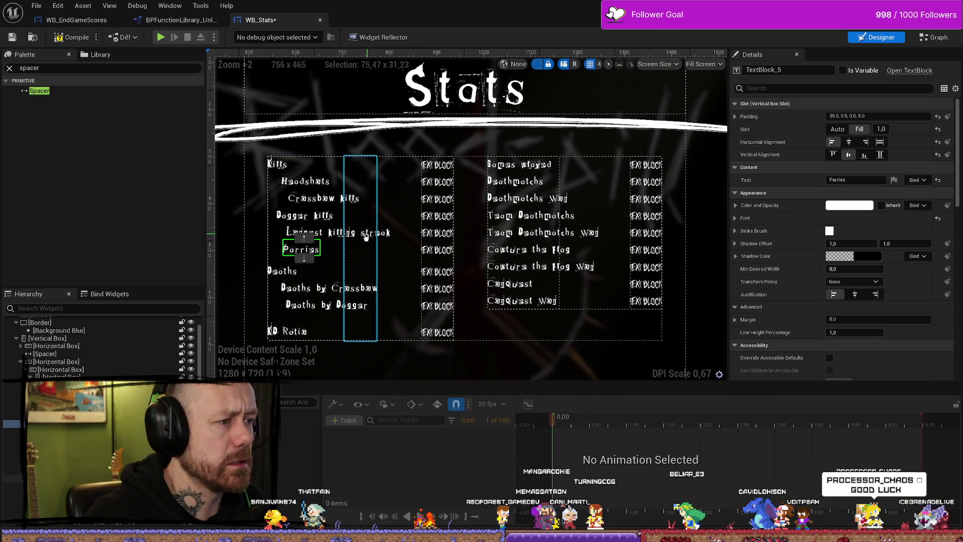
left_click(325, 234, "ctrl")
left_click(436, 234, "ctrl")
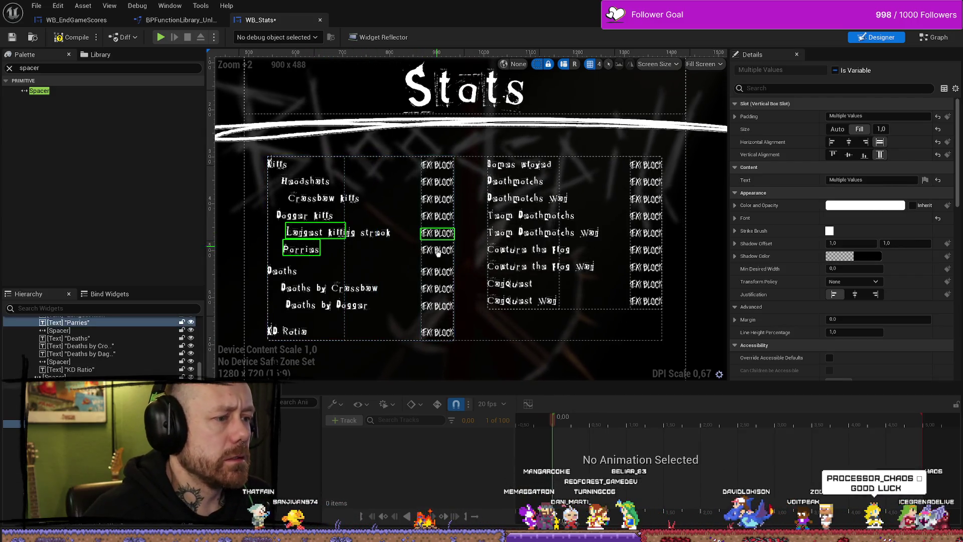
left_click(306, 250)
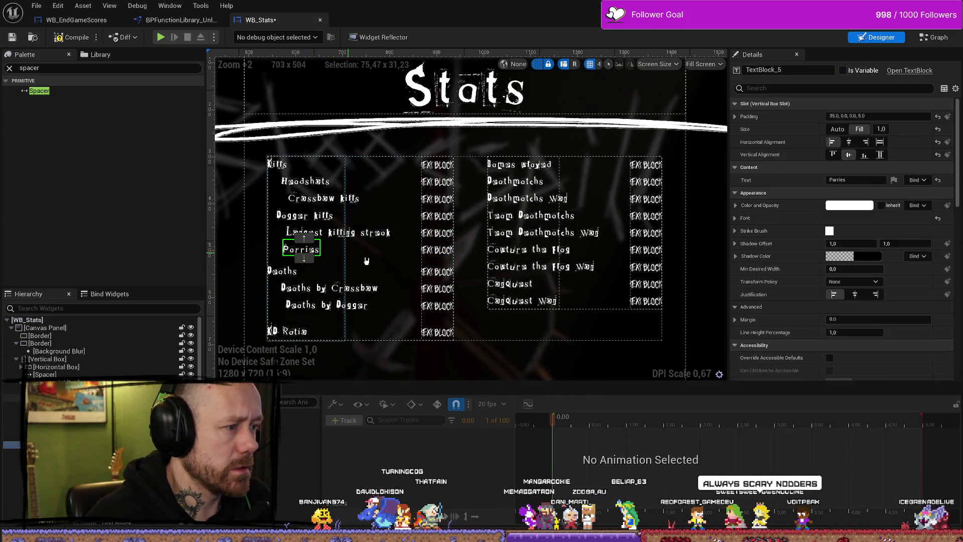
Step: Move Parries four slots down below KD Ratio, then drag Longest killing streak below it
left_click(306, 263)
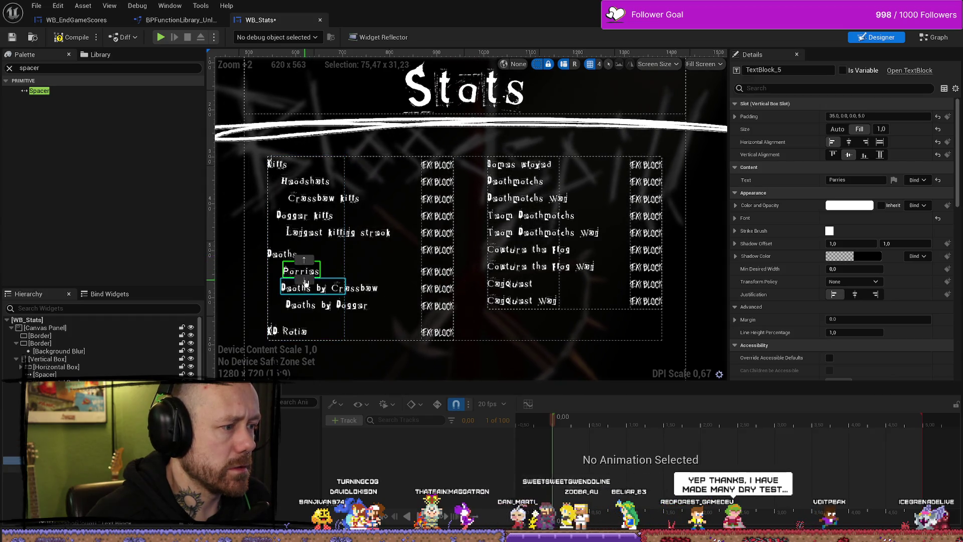
left_click(306, 282)
left_click(303, 297)
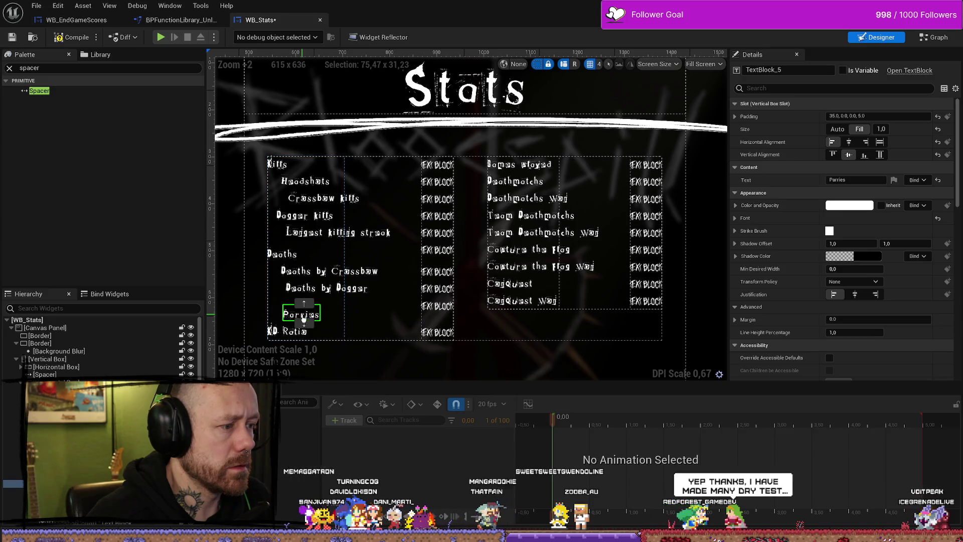
left_click(303, 324)
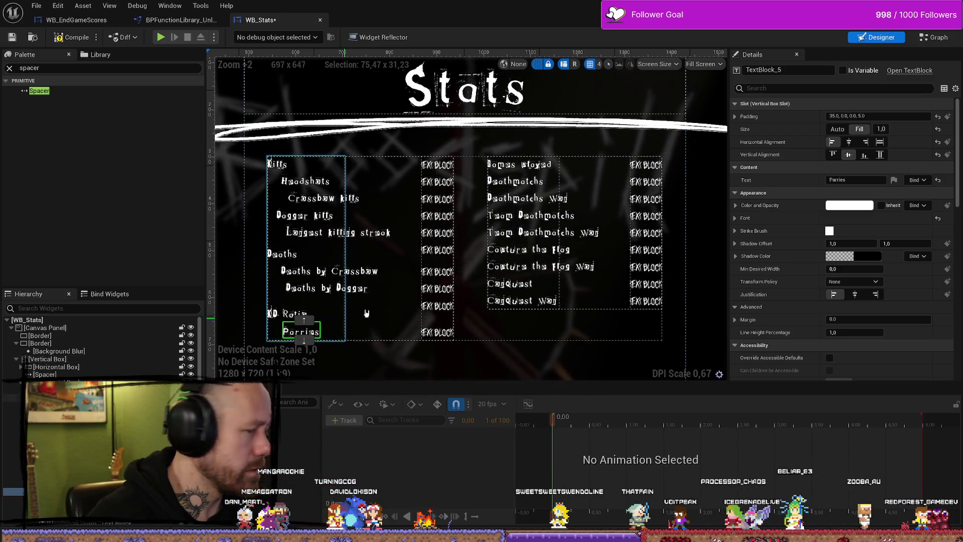
left_click(319, 235)
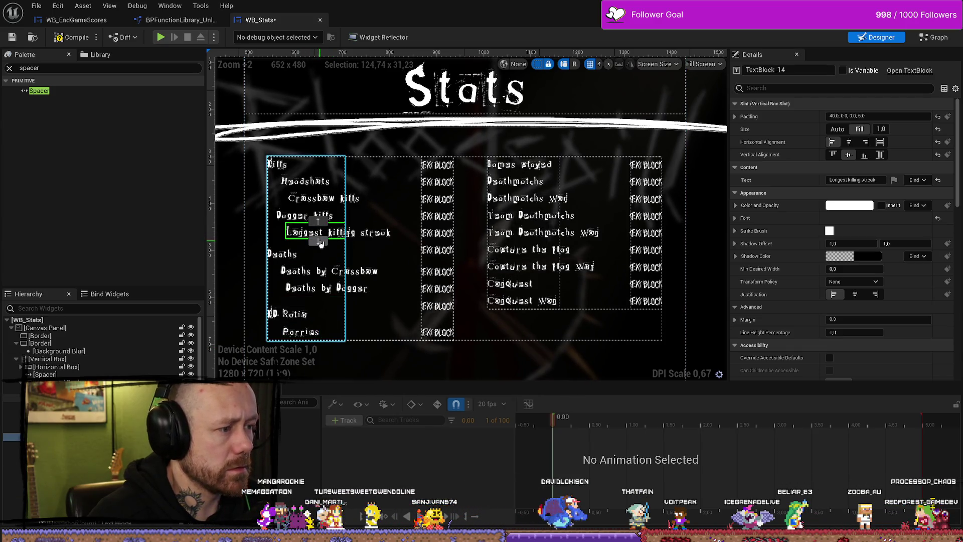
left_click_drag(321, 245, 320, 346)
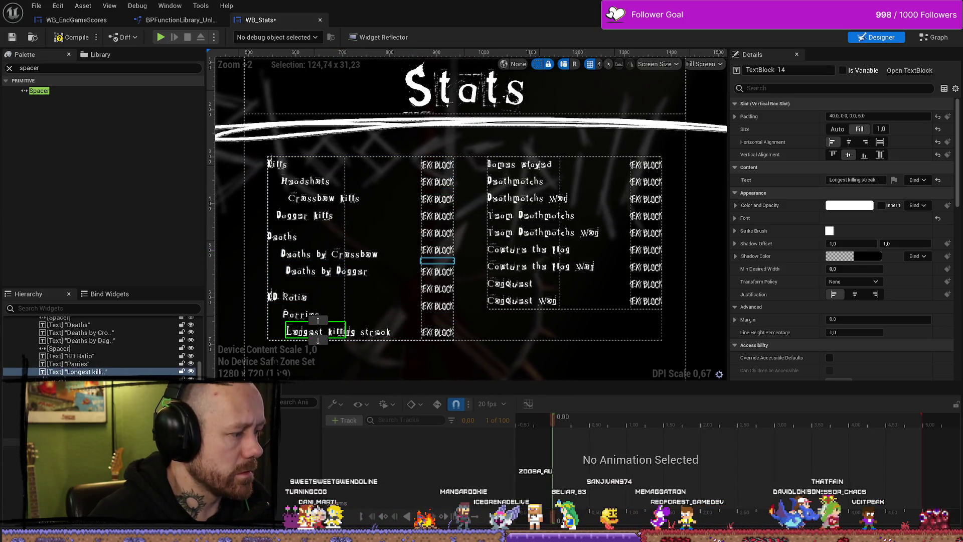
Step: Drag the ParryCount and KillStreakCount values down the left value column to their new rows
left_click(439, 253)
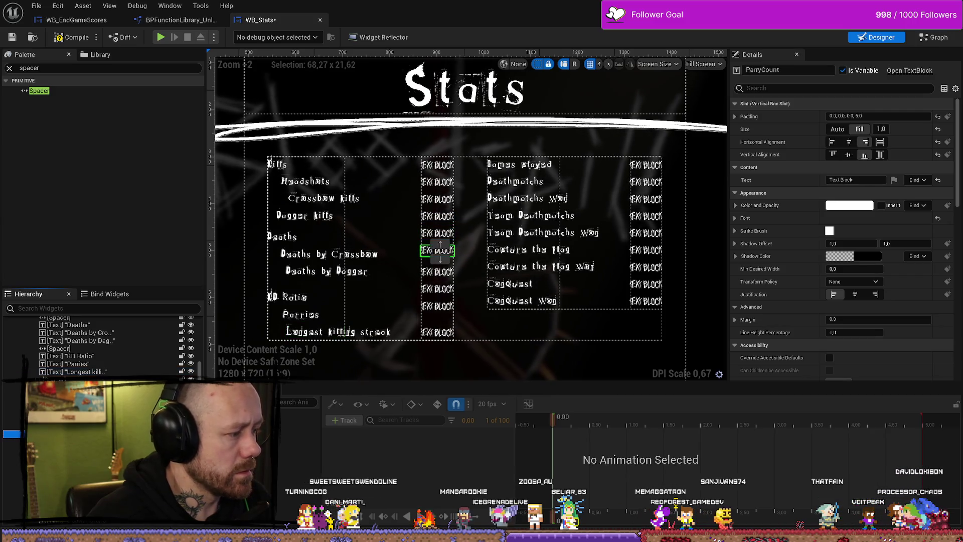
left_click_drag(444, 264, 451, 348)
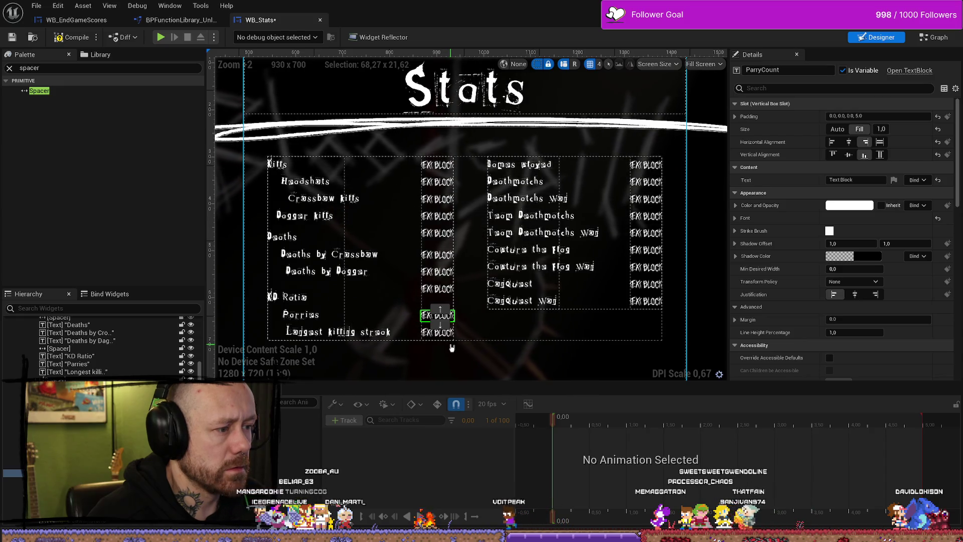
left_click_drag(451, 347, 437, 336)
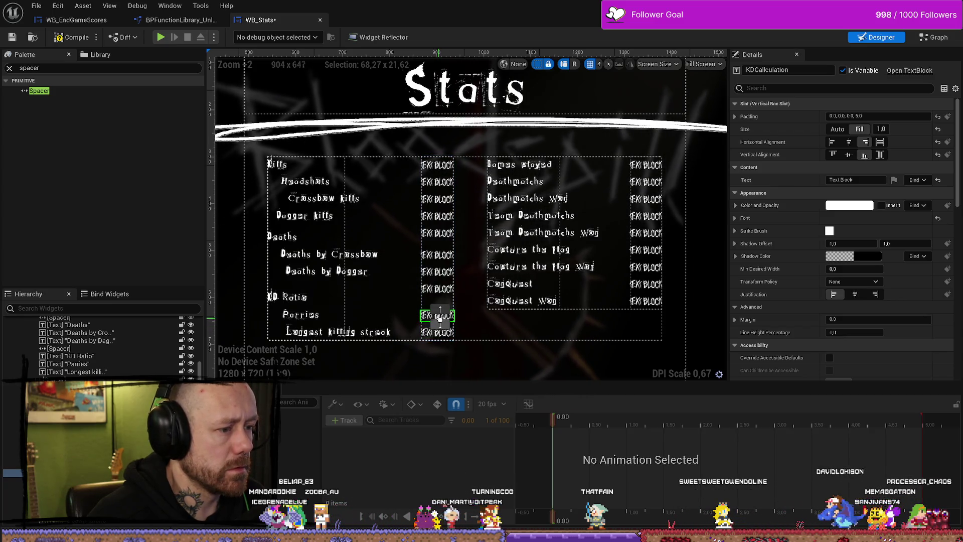
left_click_drag(441, 310, 440, 301)
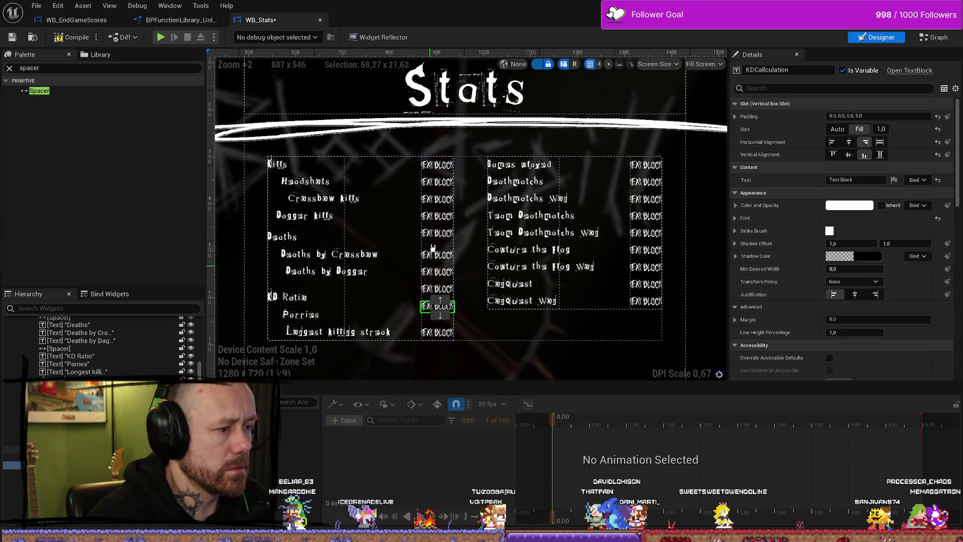
left_click(437, 255)
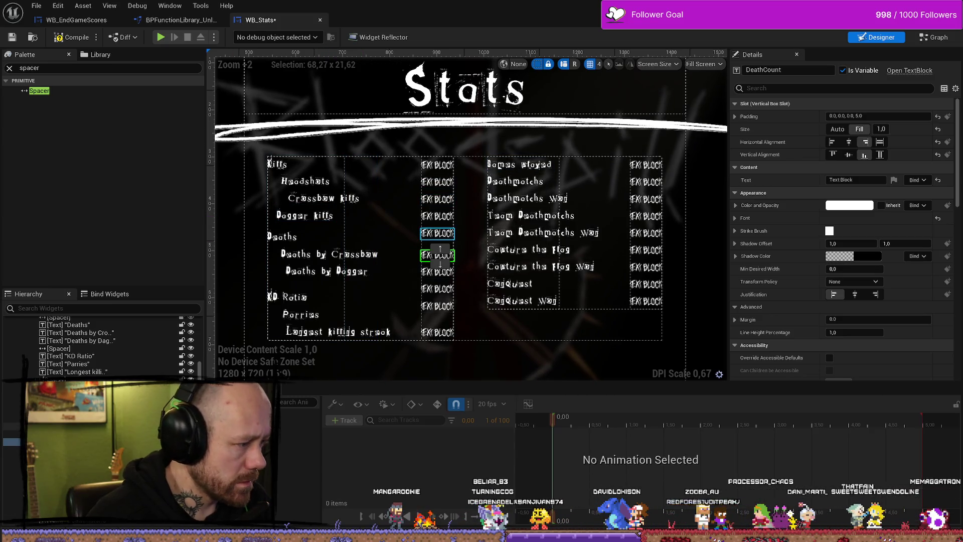
left_click(442, 234)
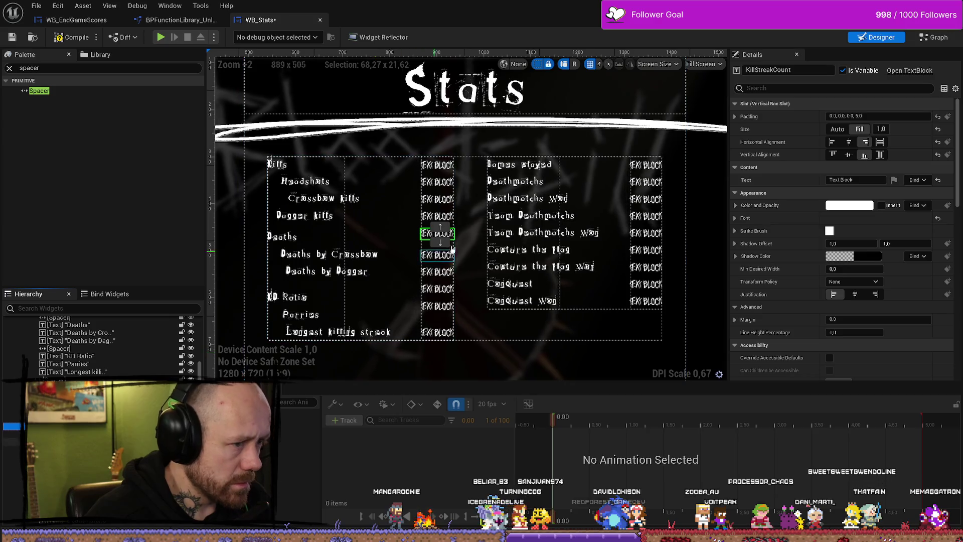
left_click_drag(444, 244, 442, 336)
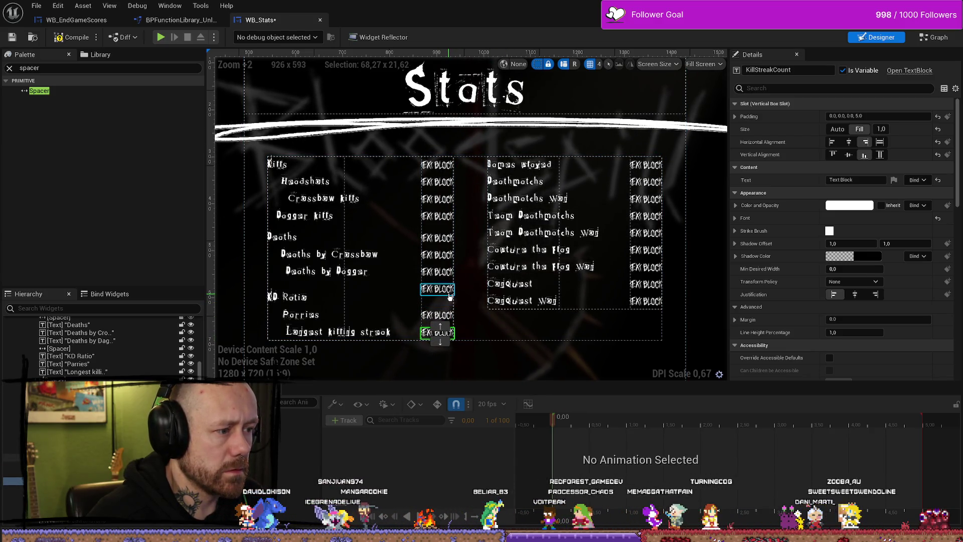
left_click(442, 304)
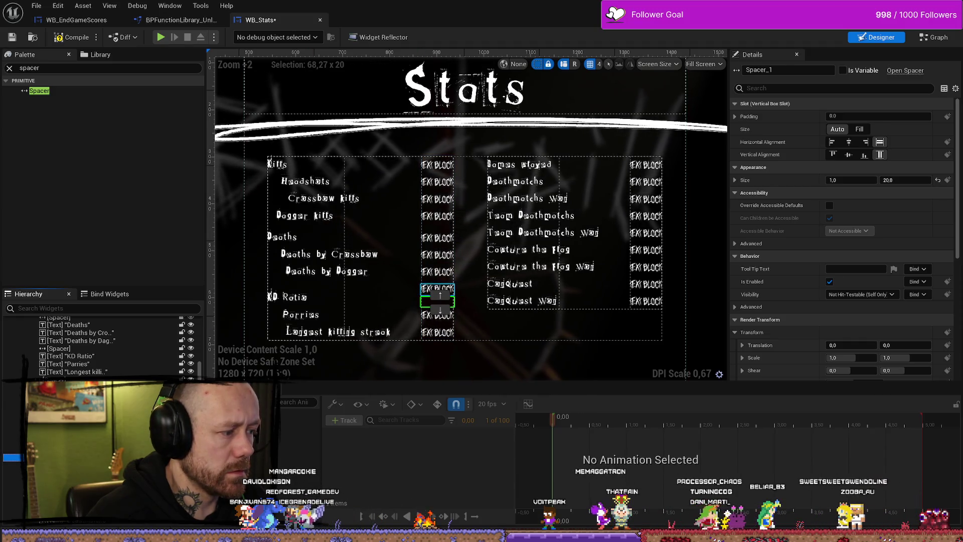
Step: Move the KD Ratio value down one slot so it lines up with its label
left_click(438, 290)
left_click(438, 302)
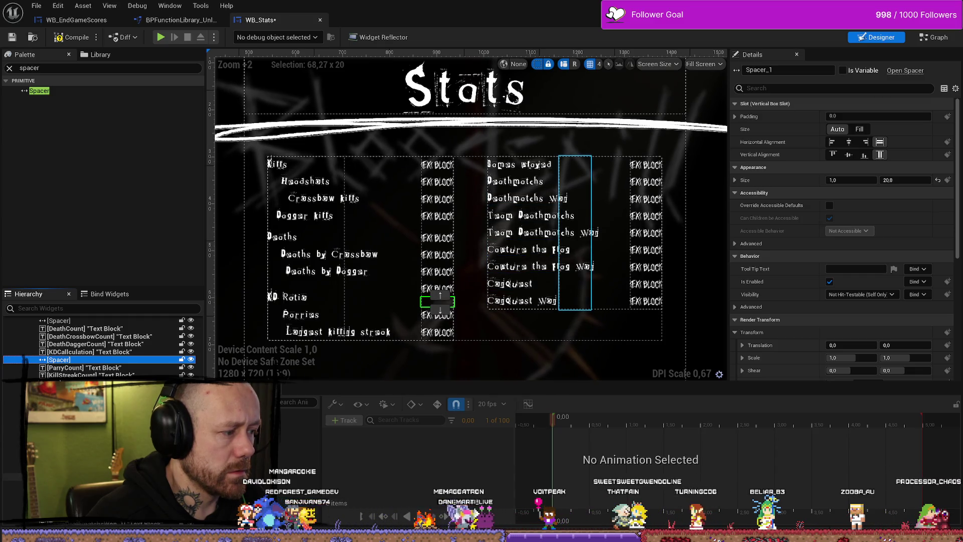
scroll(100, 347, "up", 5)
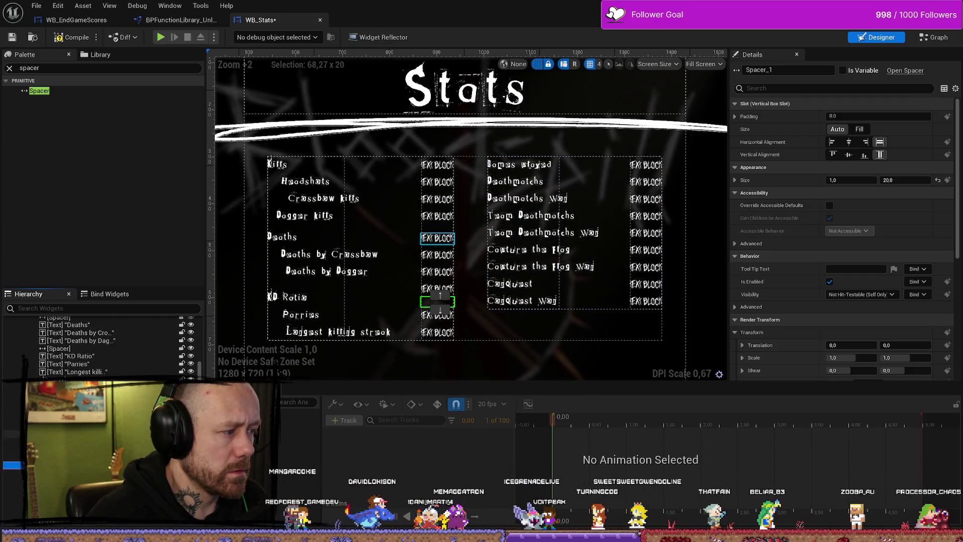
left_click(360, 326)
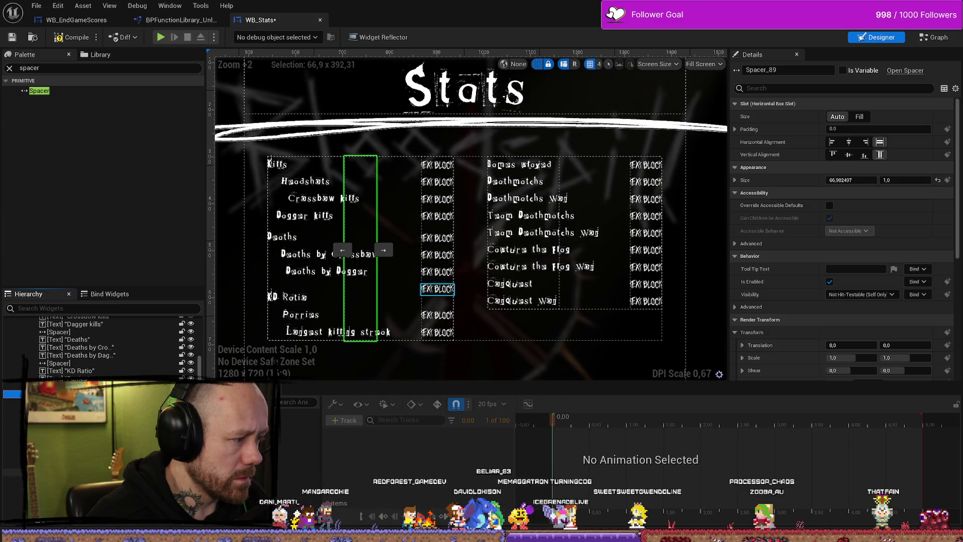
left_click(438, 291)
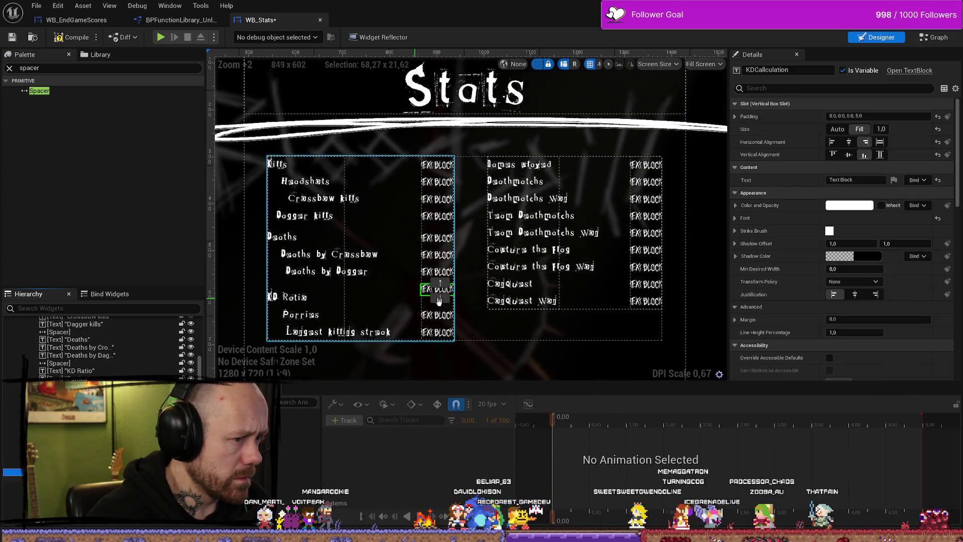
left_click(439, 300)
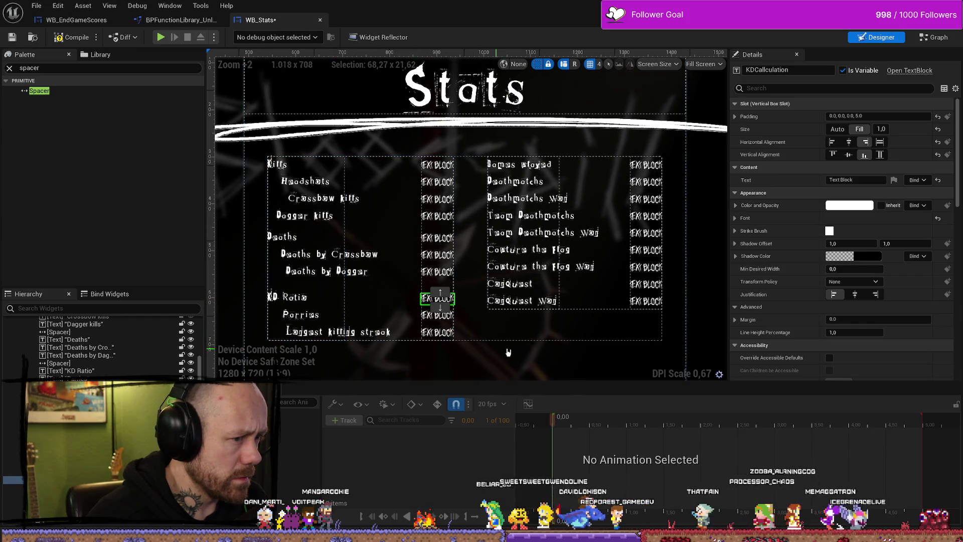
left_click(515, 379)
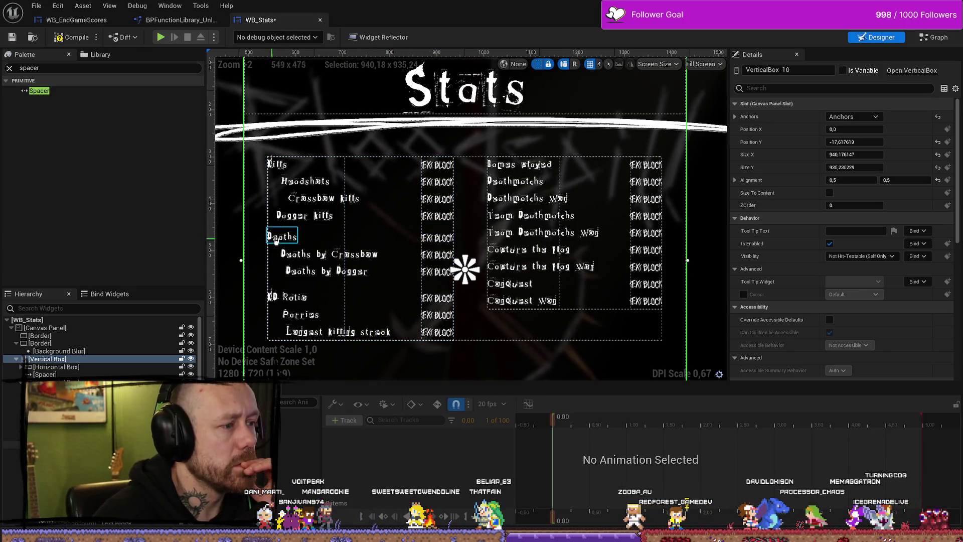
Step: Set Size Y to 20 for the spacer above Deaths and its value-column counterpart
left_click(307, 227)
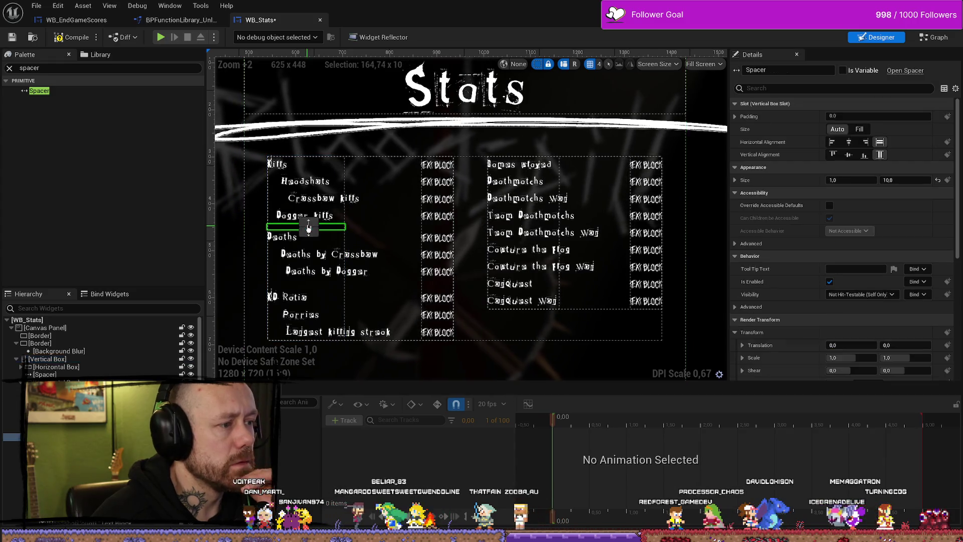
left_click(309, 285)
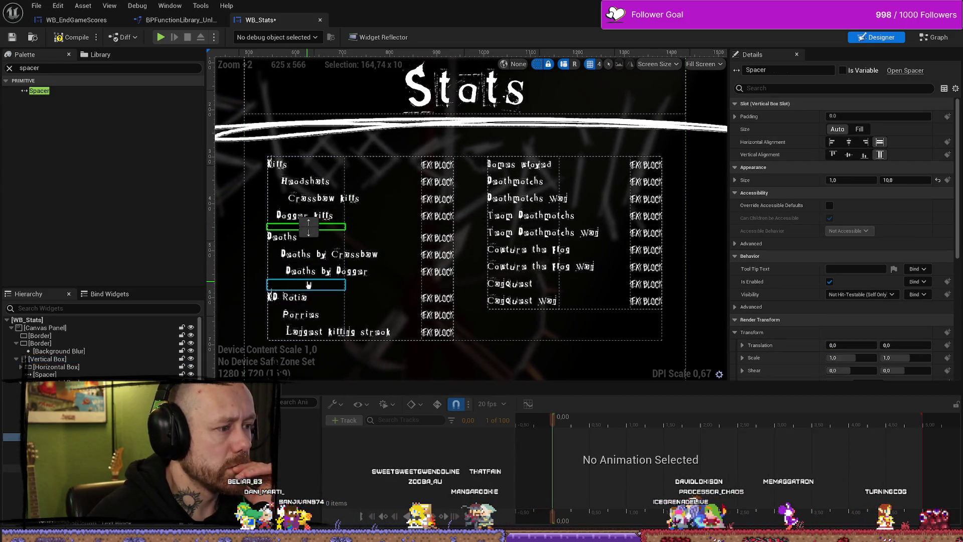
left_click(307, 226)
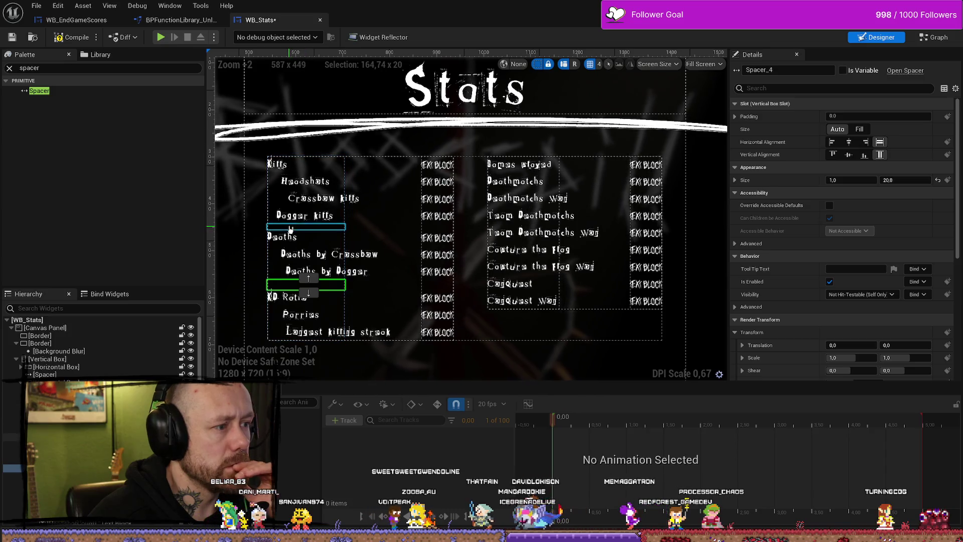
left_click(909, 180)
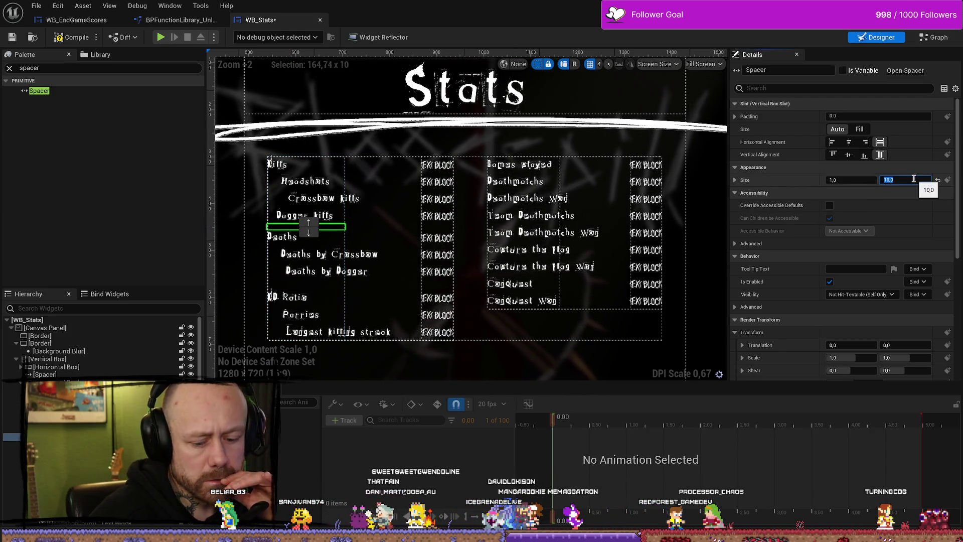
type("20")
key("Return")
left_click(433, 229)
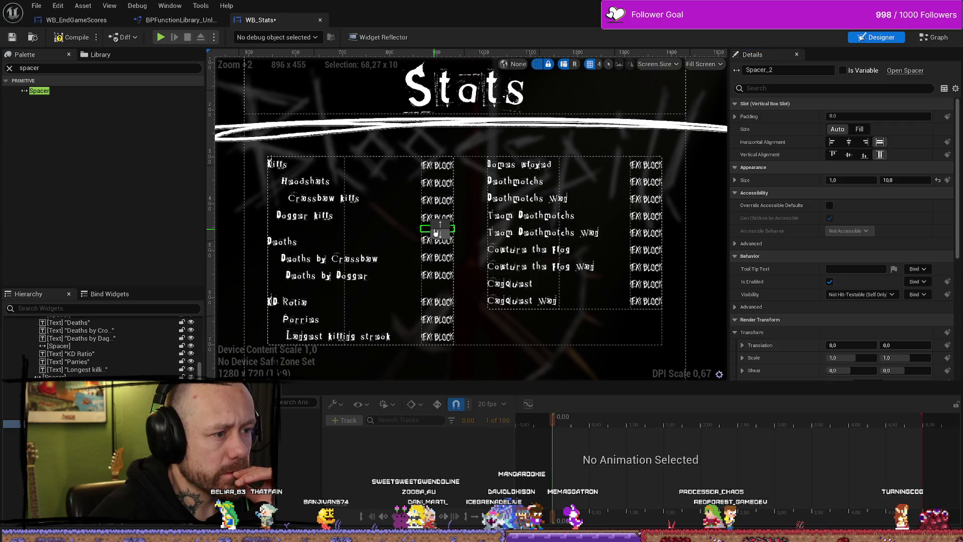
left_click(909, 180)
type("20")
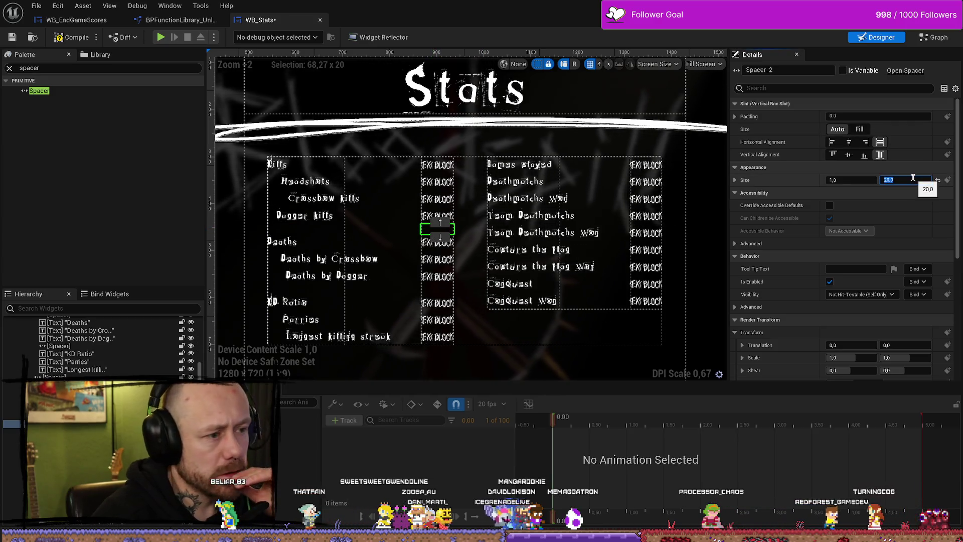
left_click(512, 348)
scroll(512, 348, "down", 2)
scroll(401, 276, "up", 2)
left_click(312, 229)
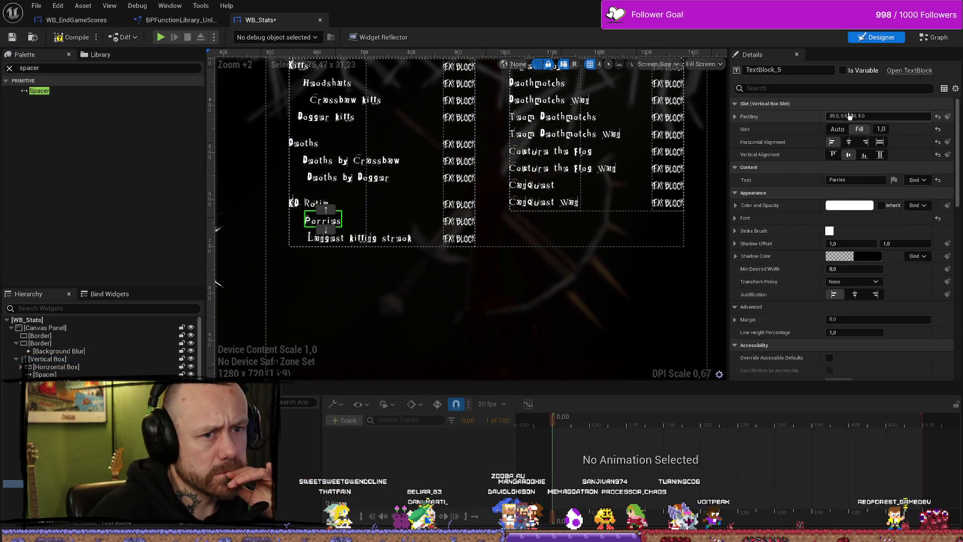
Step: Reset the left padding of the Parries and Longest killing streak labels to 0
left_click(890, 114)
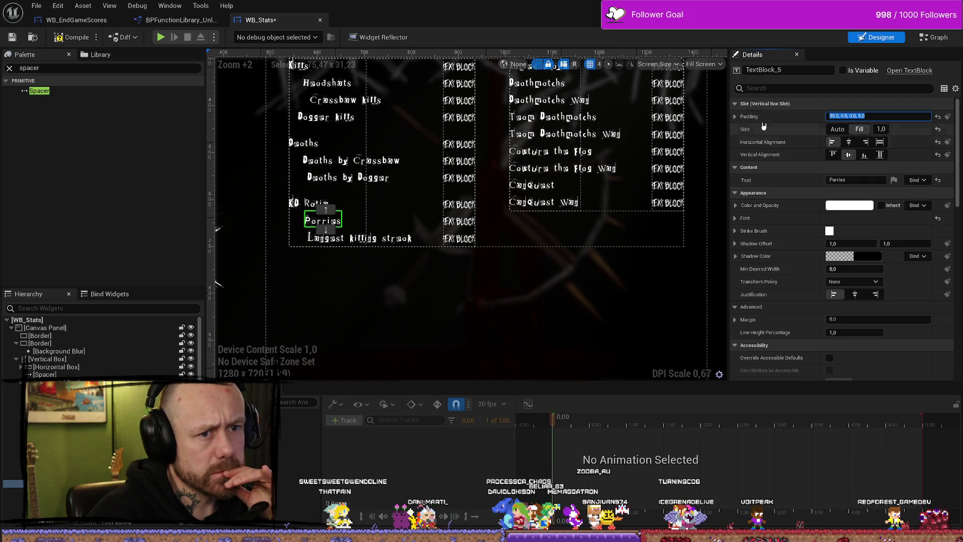
left_click(735, 117)
type("0")
key("Return")
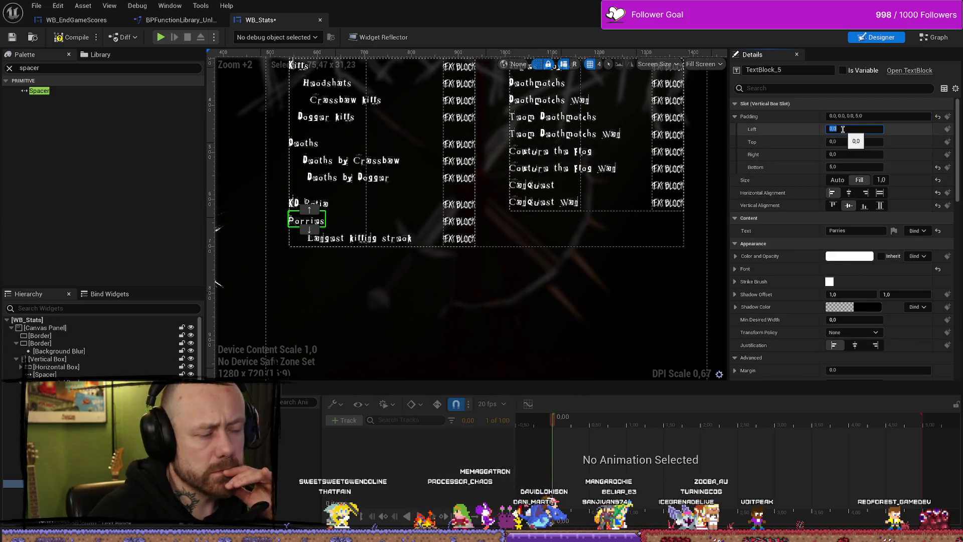
left_click(335, 239)
left_click(860, 128)
type("0")
key("Return")
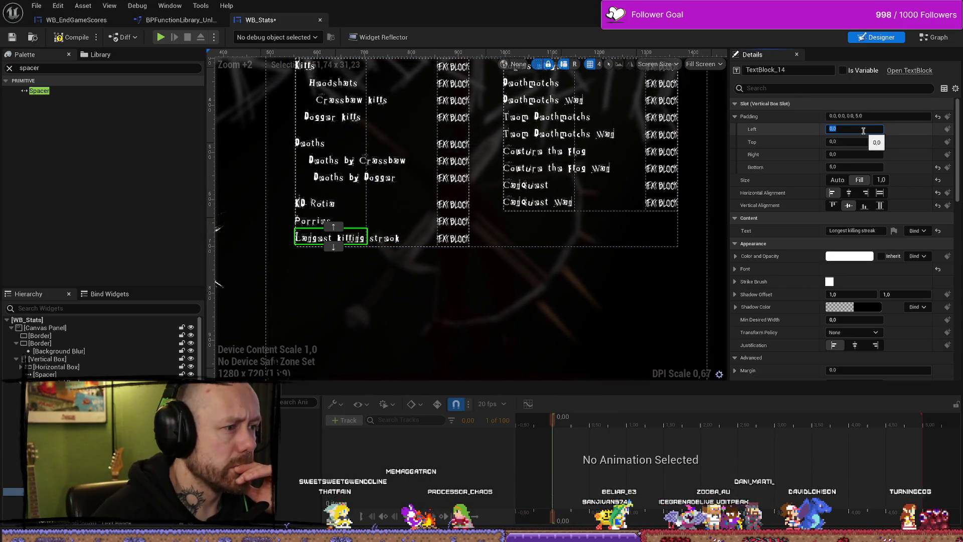
left_click(548, 290)
scroll(557, 284, "up", 4)
scroll(557, 283, "down", 7)
scroll(567, 306, "up", 3)
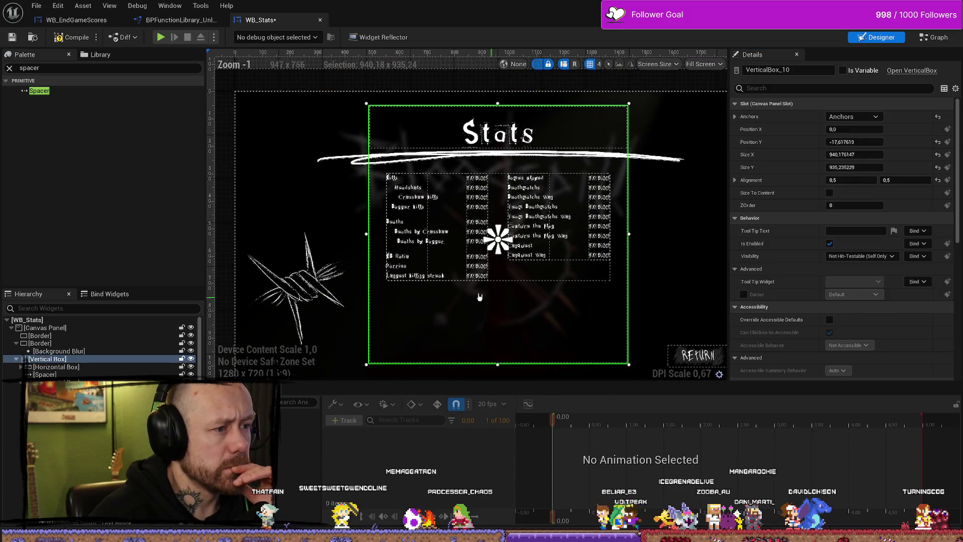
left_click_drag(574, 324, 555, 340)
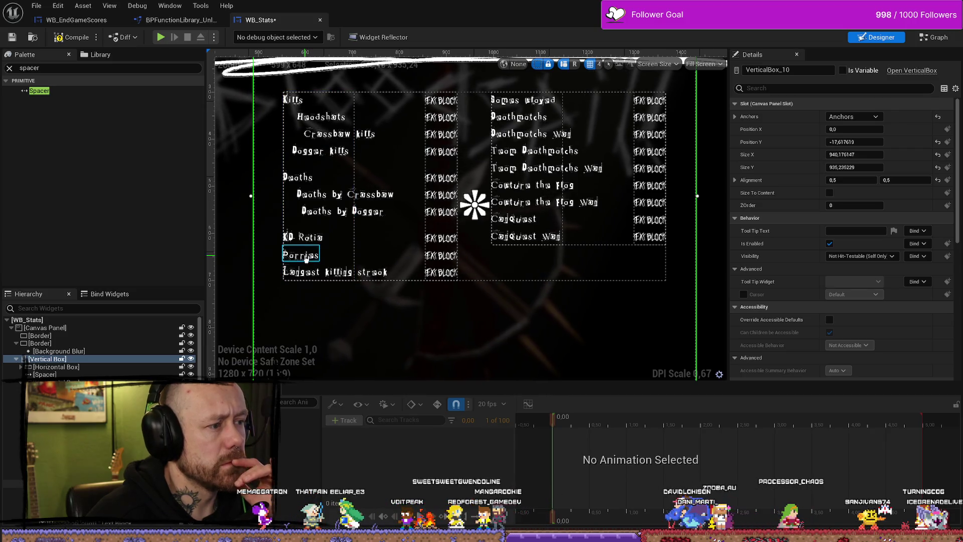
Step: Set the Parries label's left padding to 10
left_click(307, 257)
left_click(849, 129)
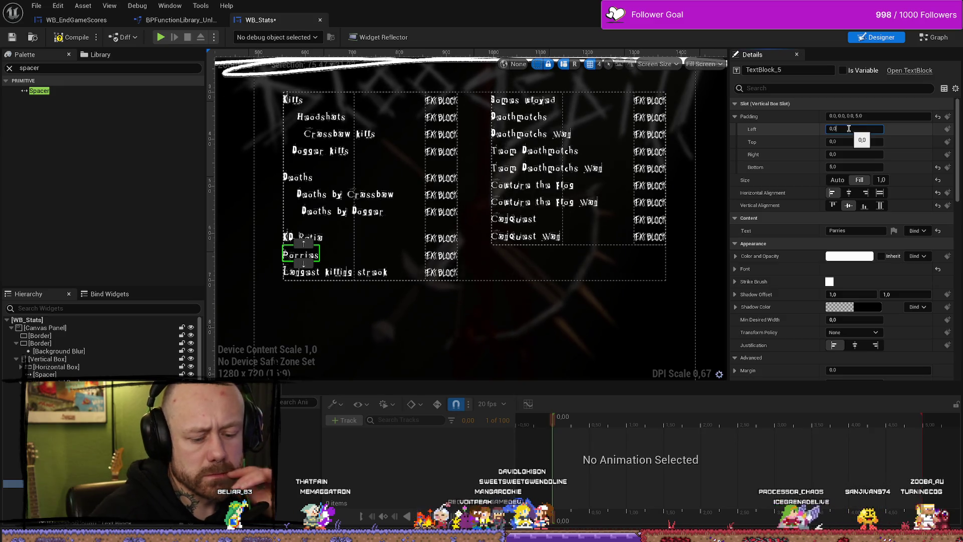
type("5")
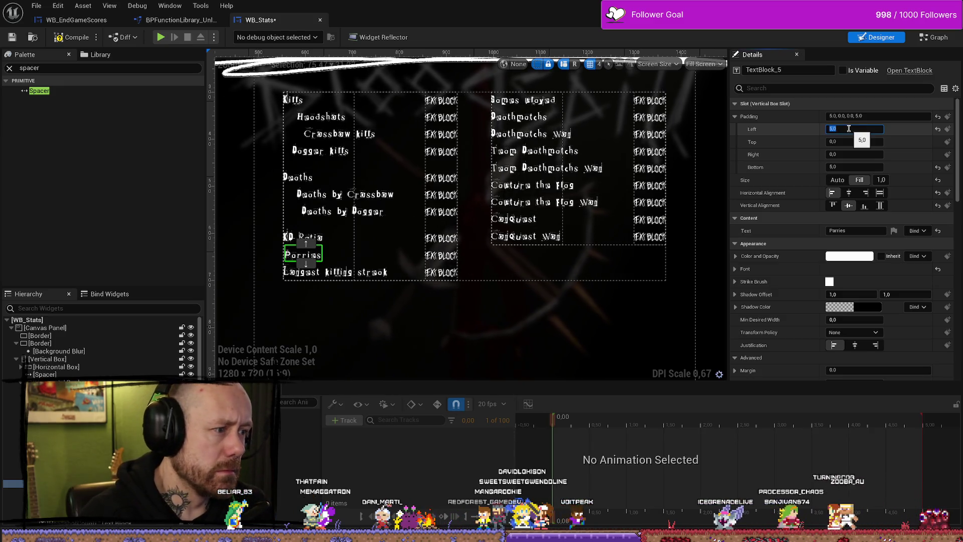
key("BackSpace")
type("10")
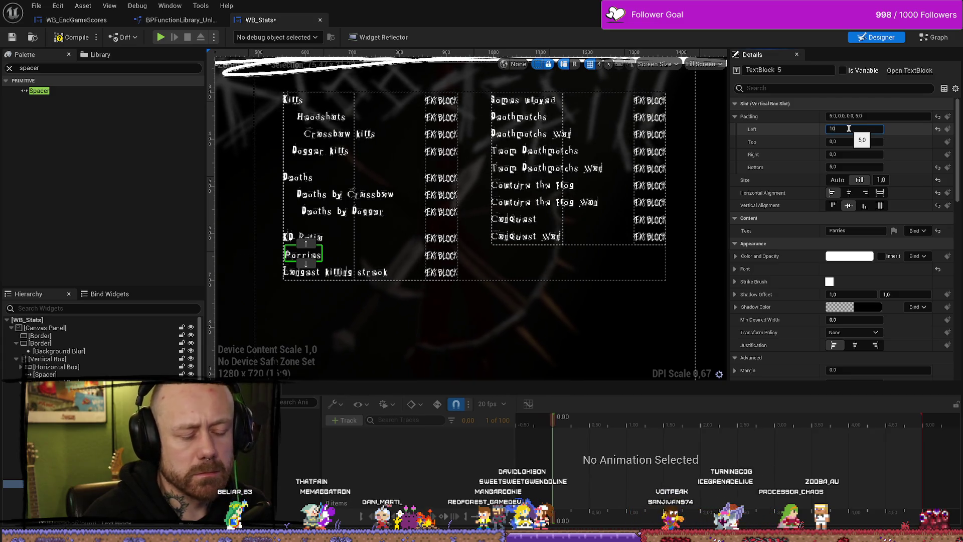
key("Return")
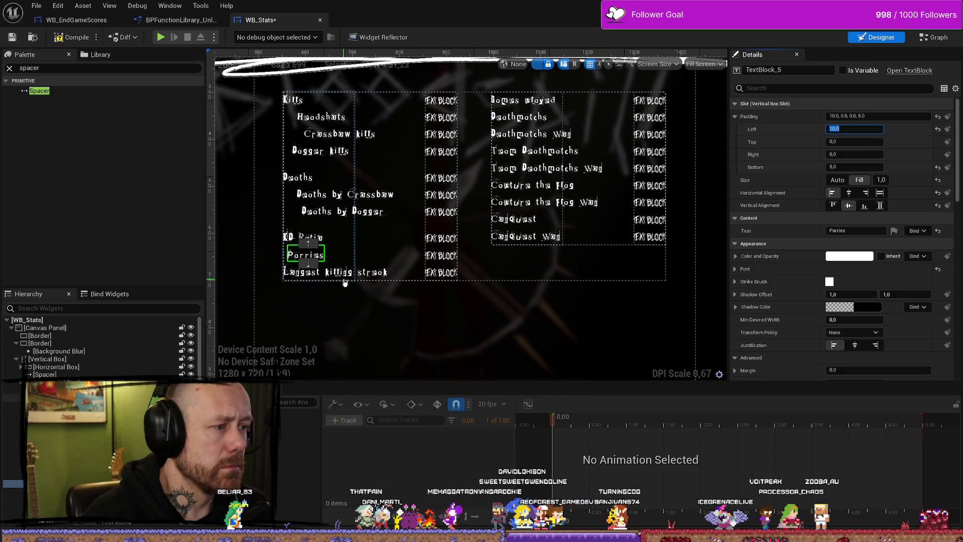
Step: Indent Longest killing streak with left padding 5 and insert a spacer above KD Ratio
left_click(354, 276)
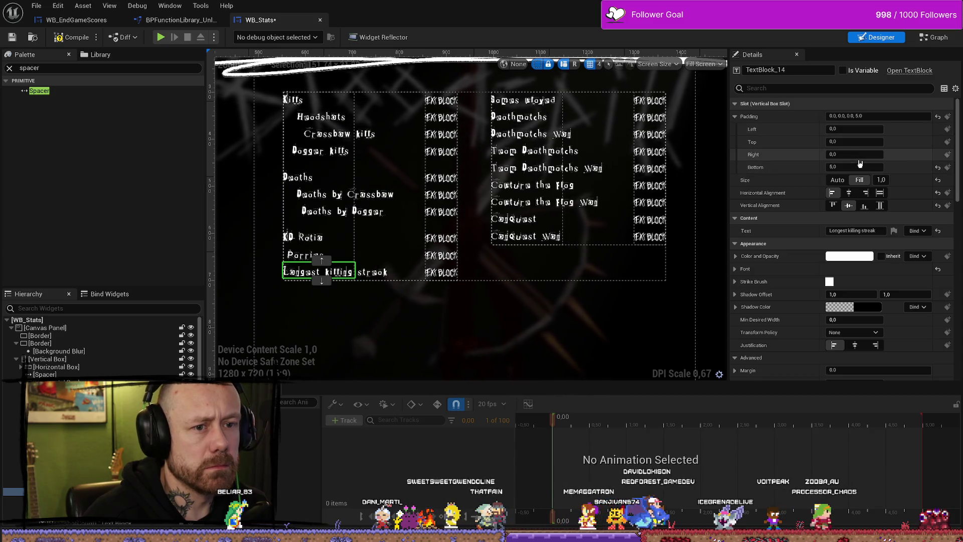
left_click(853, 131)
type("5")
key("Return")
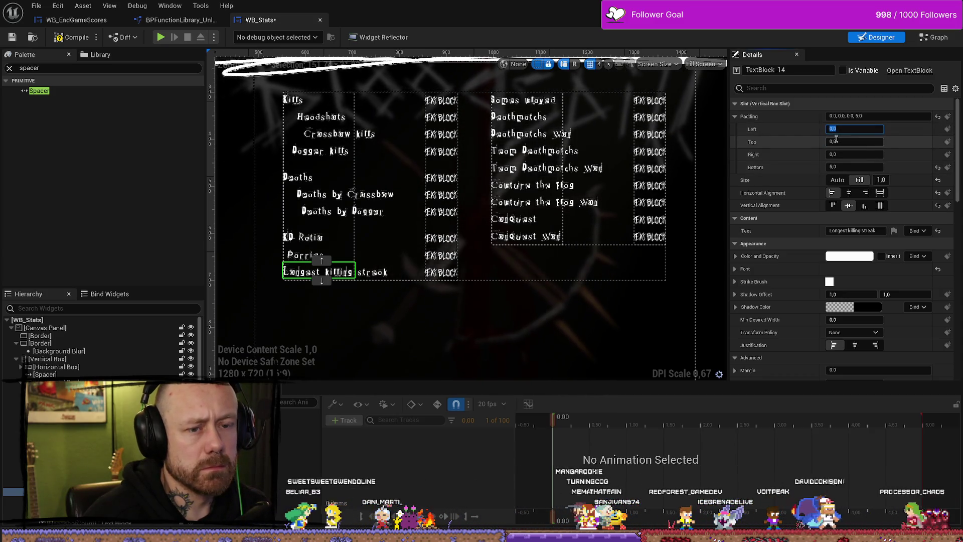
left_click(555, 309)
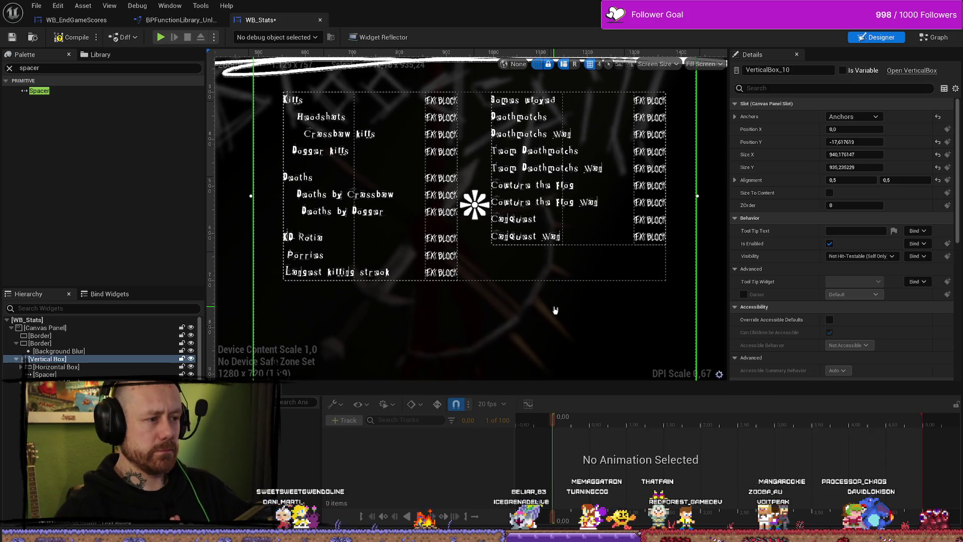
mouse_move(39, 91)
left_mouse_down()
mouse_move(322, 239)
mouse_move(363, 227)
left_mouse_up()
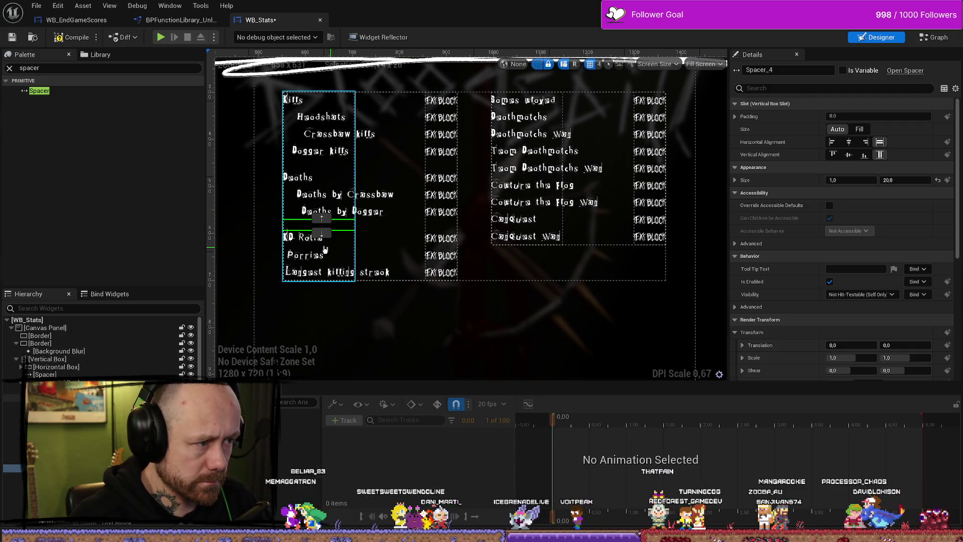
Step: Put spacers under both the KD Ratio label and its value, then select the outer two-column container
left_click(300, 237)
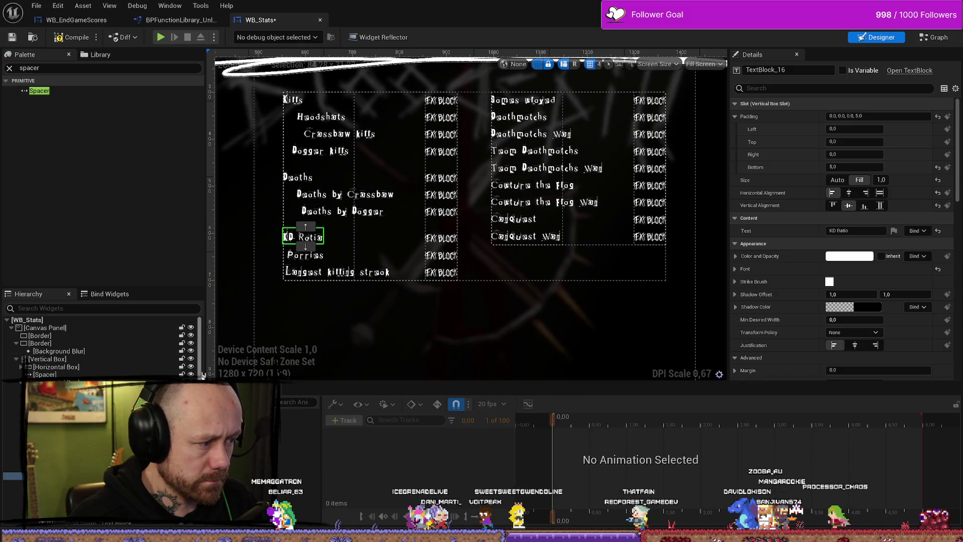
left_click(362, 250)
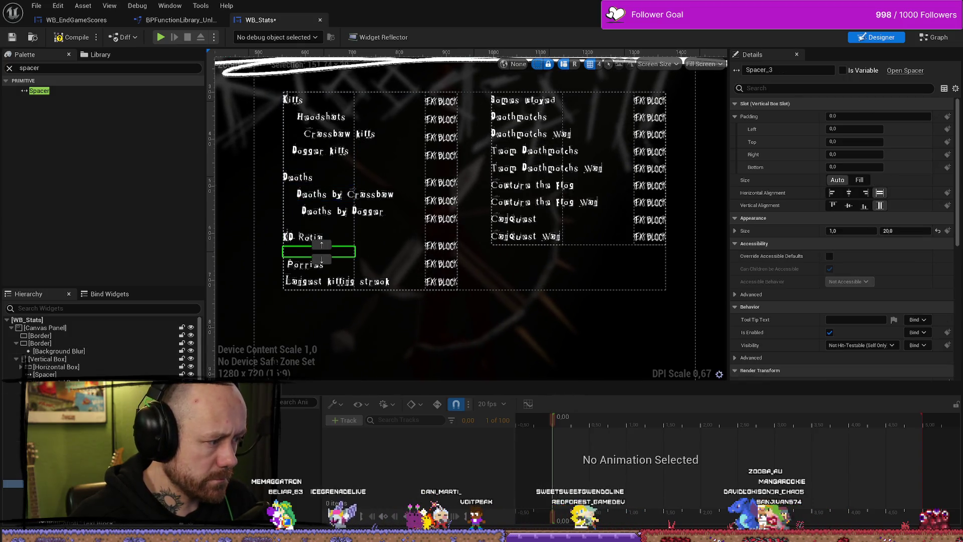
left_click(448, 232)
left_click(453, 247)
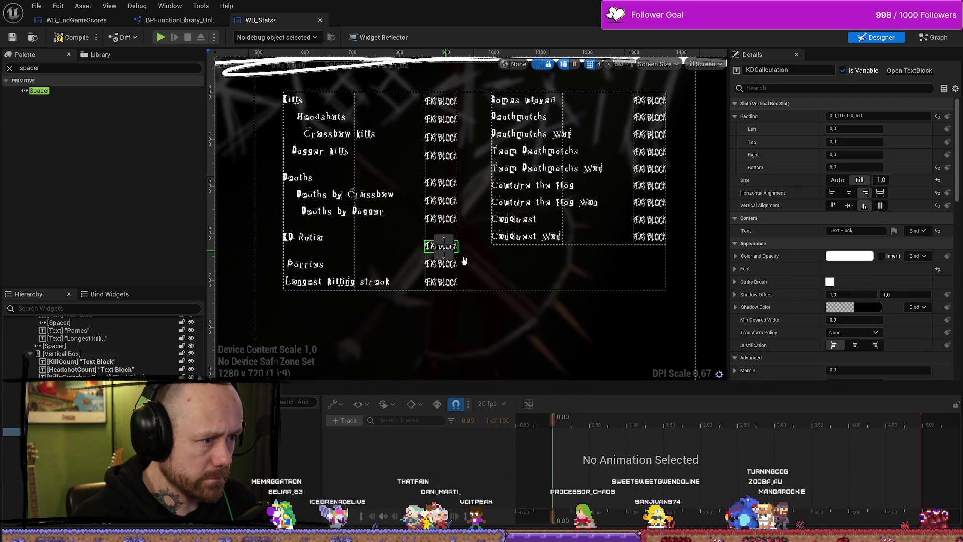
left_click(449, 349)
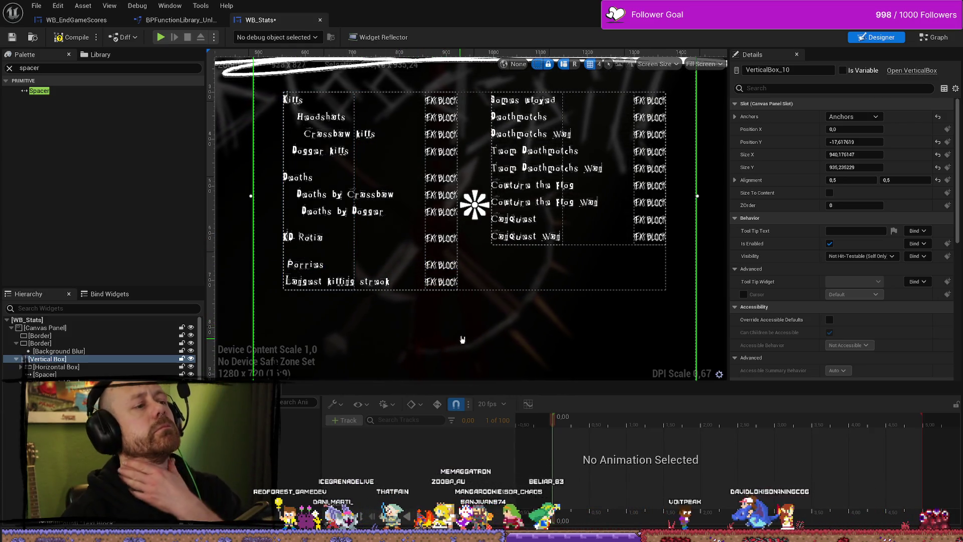
scroll(539, 353, "up", 2)
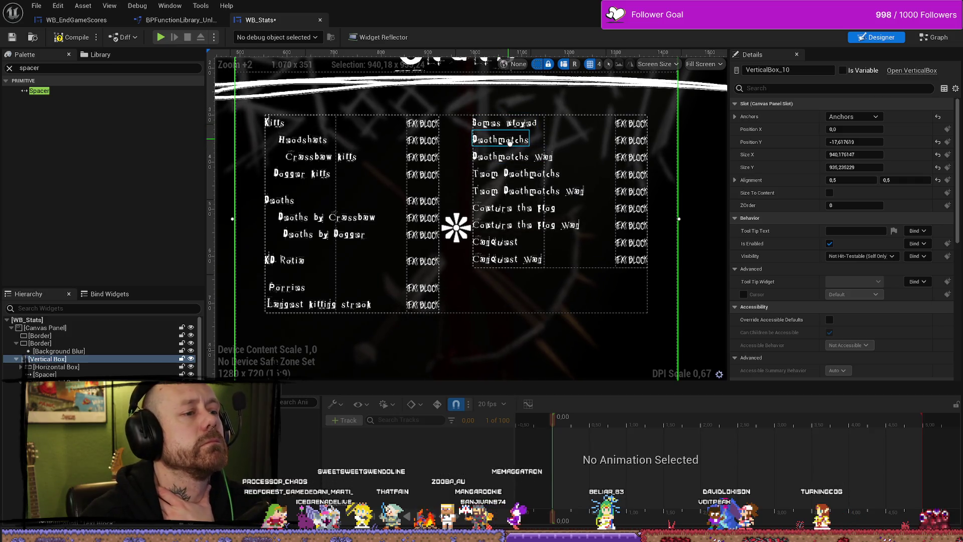
Step: Move Team Deathmatchs and Capture the Flag above the Deathmatchs Won row in the right column
left_click(511, 157)
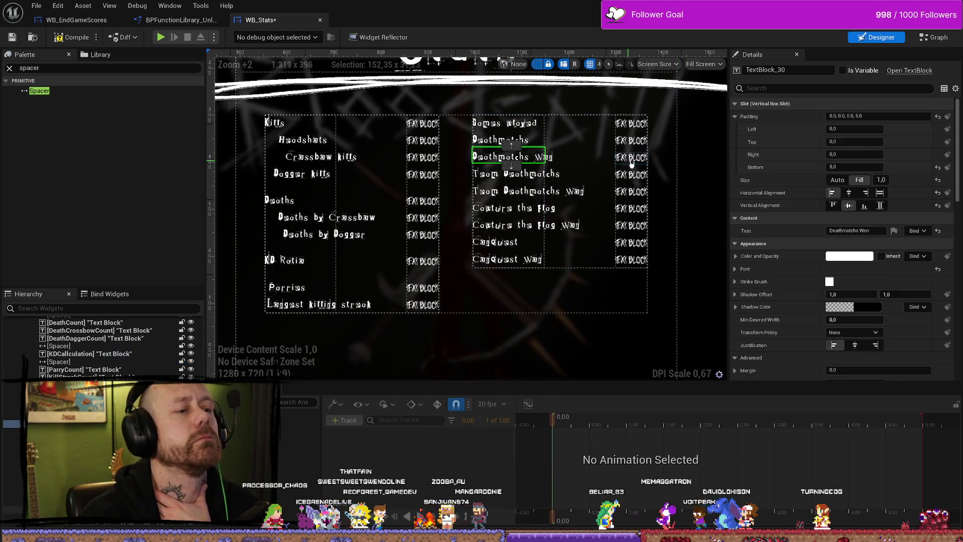
left_click(632, 158, "ctrl")
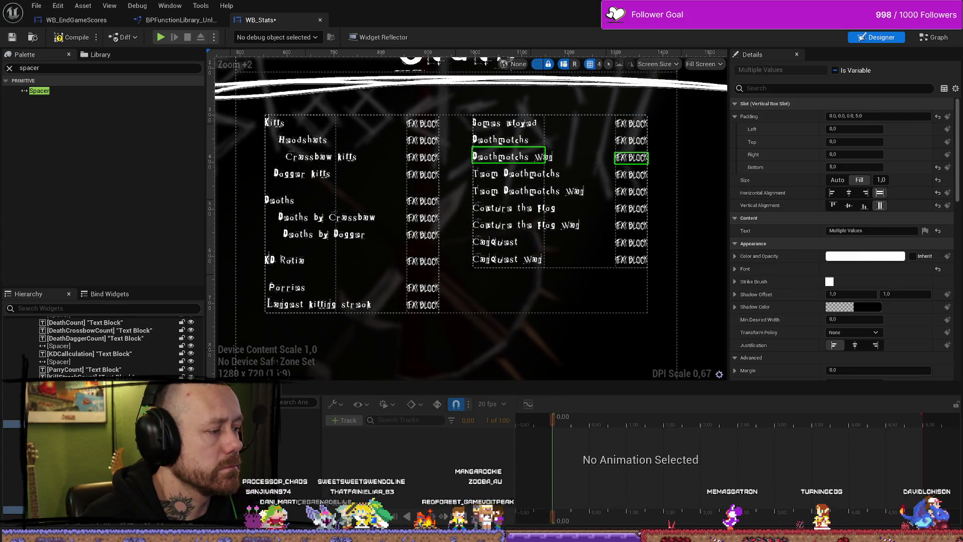
left_click(510, 157)
left_click(525, 171)
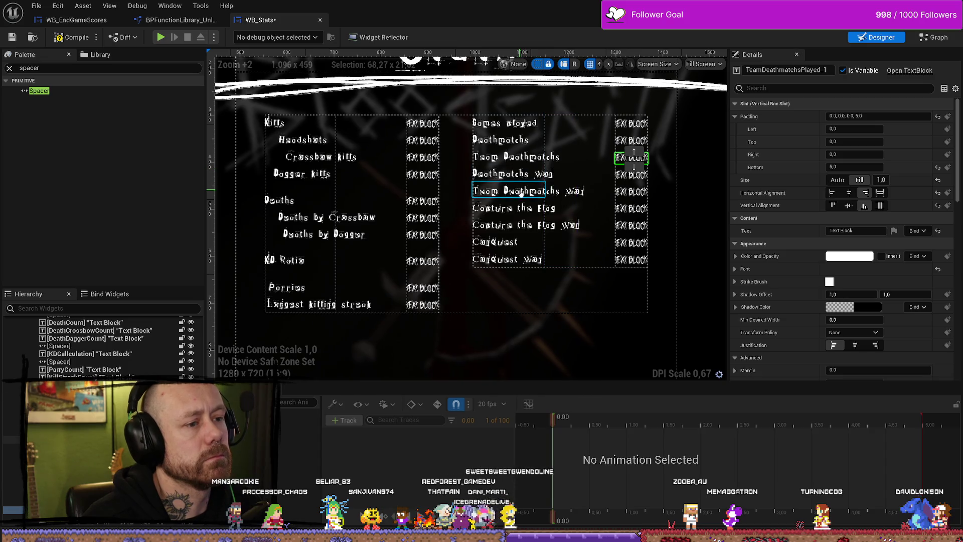
left_click(510, 212)
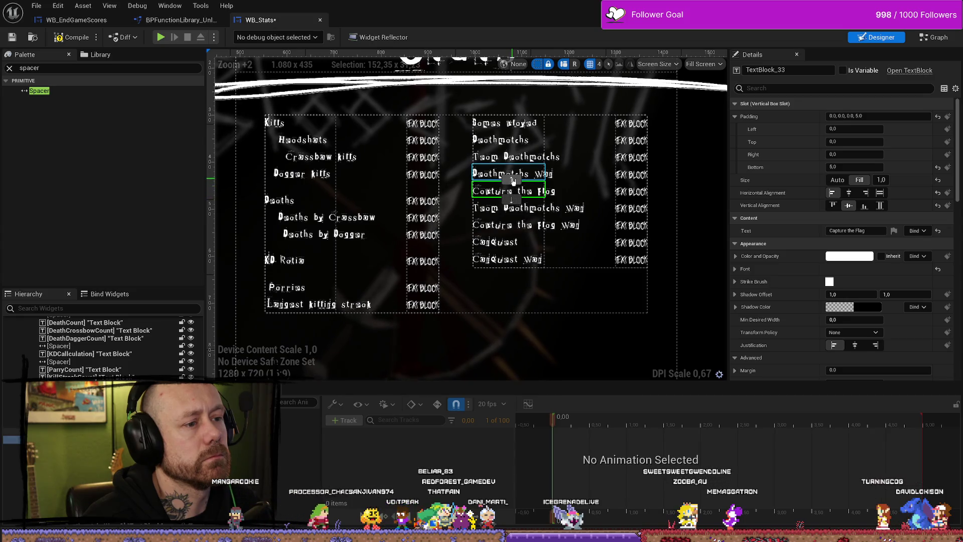
left_click(634, 211)
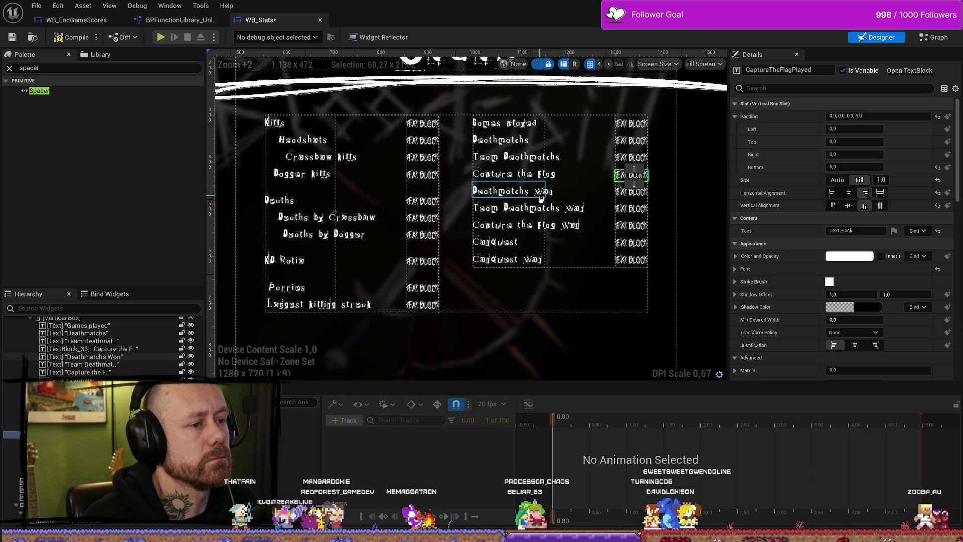
Step: Copy the spacer from below Dagger kills and paste it after Capture the Flag
left_click(295, 188)
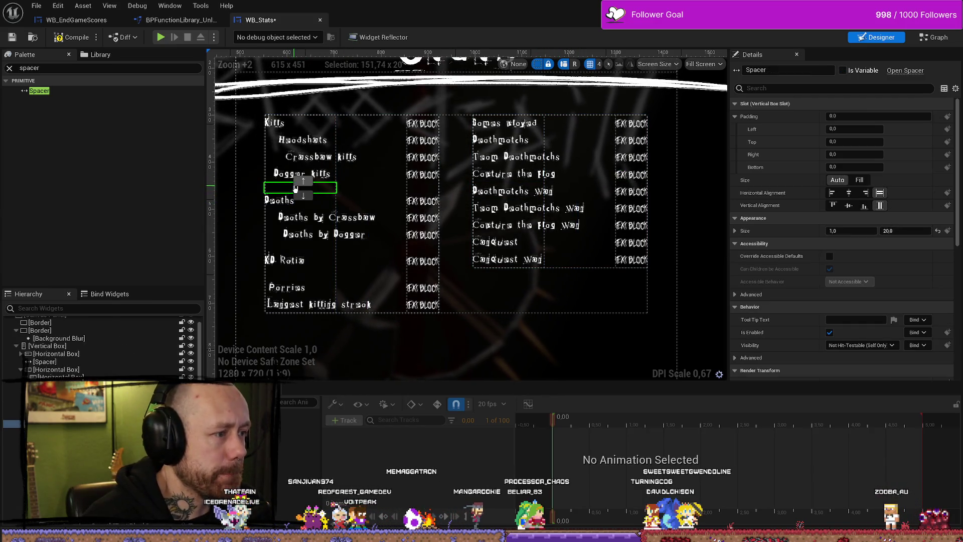
left_click(506, 191)
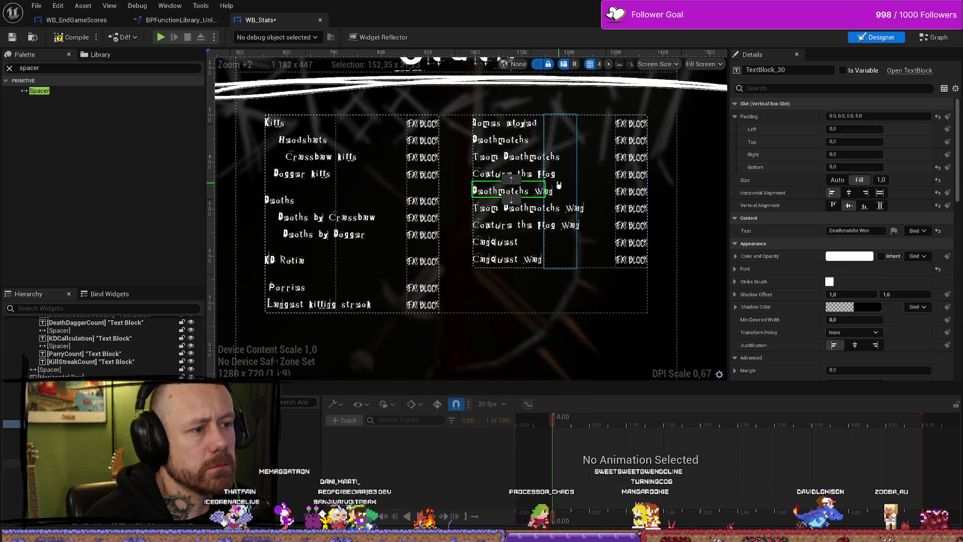
left_click(540, 179)
key("ctrl+v")
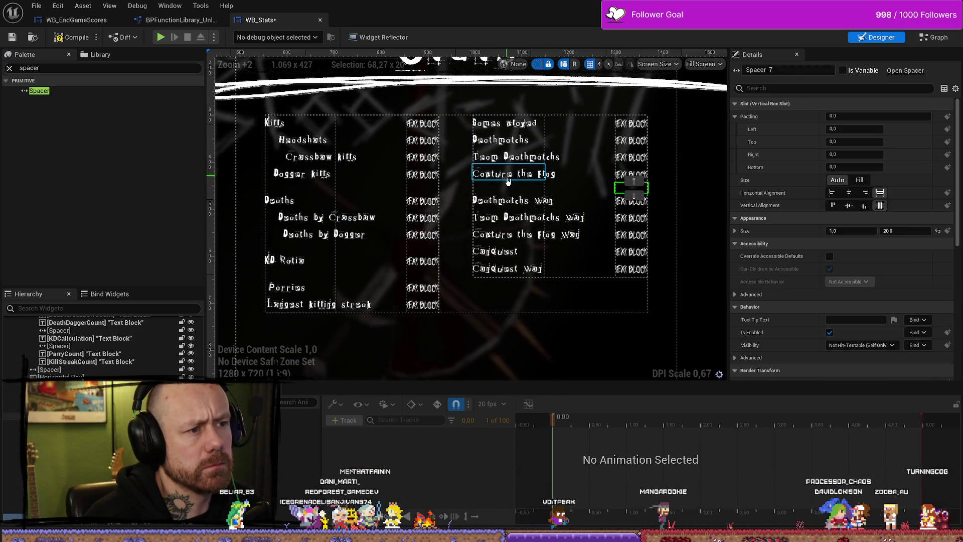
Step: Move Conquest and its value up beside Capture the Flag, above the spacer before the Won rows
left_click(515, 255)
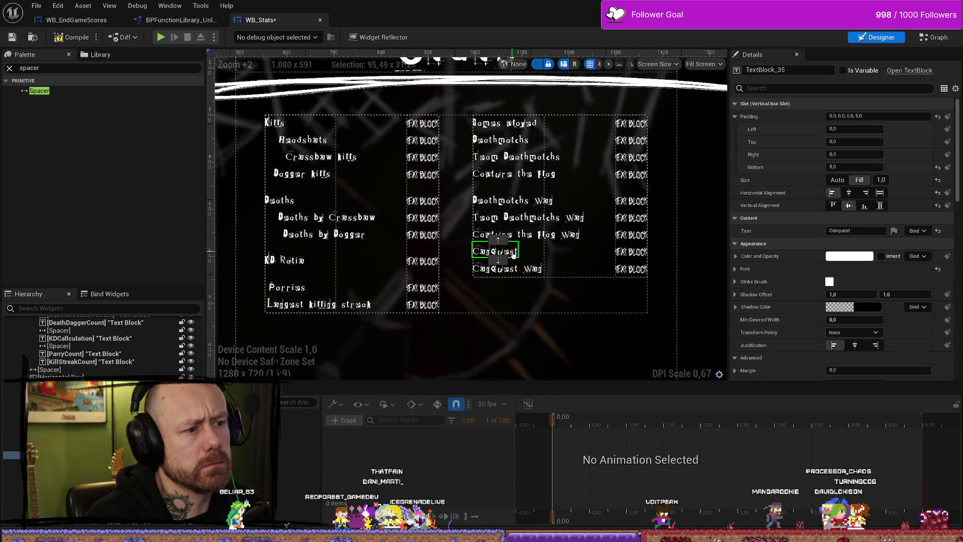
left_click(498, 243)
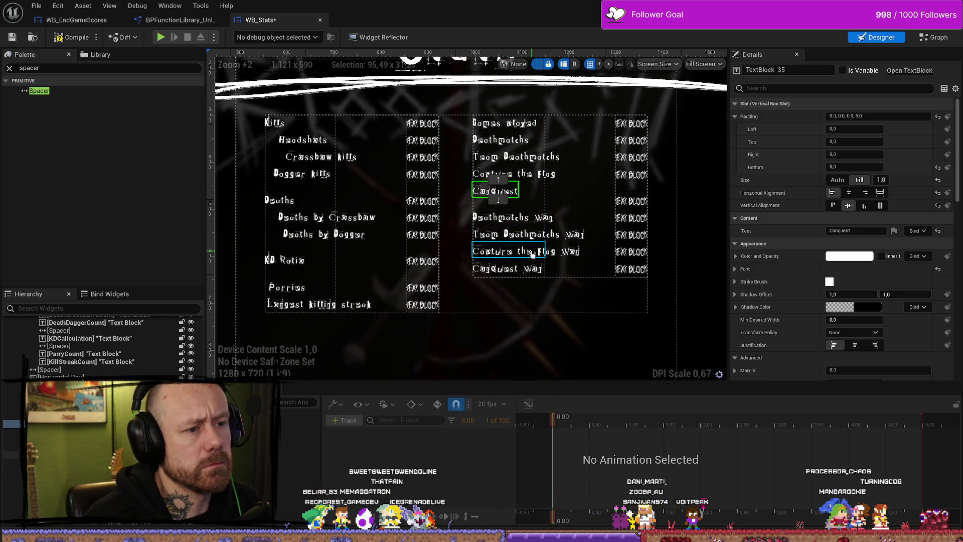
left_click(630, 272)
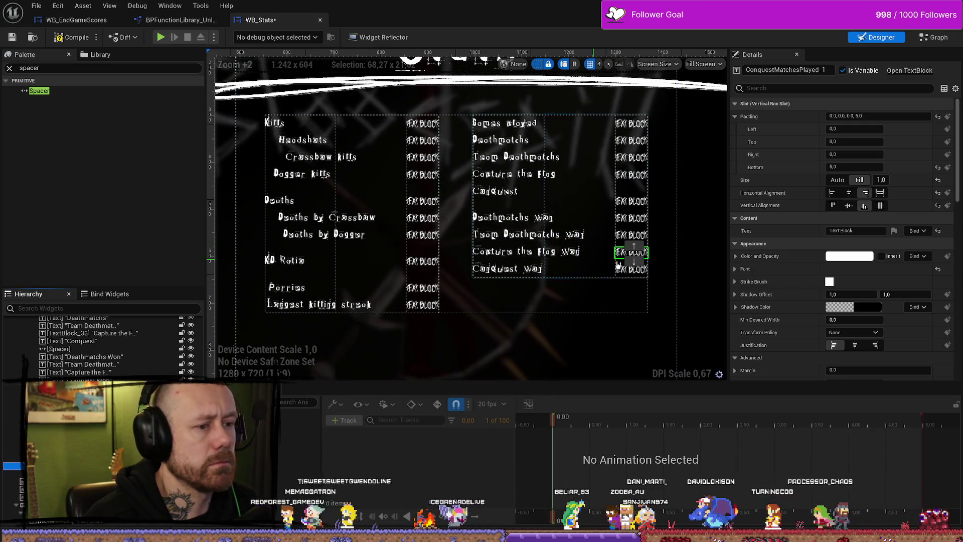
left_click_drag(632, 270, 635, 211)
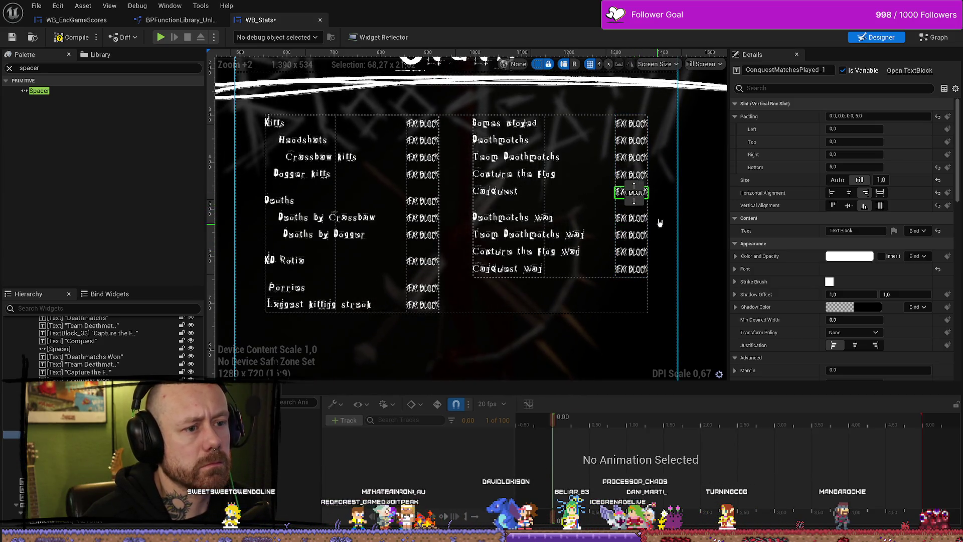
left_click(505, 206)
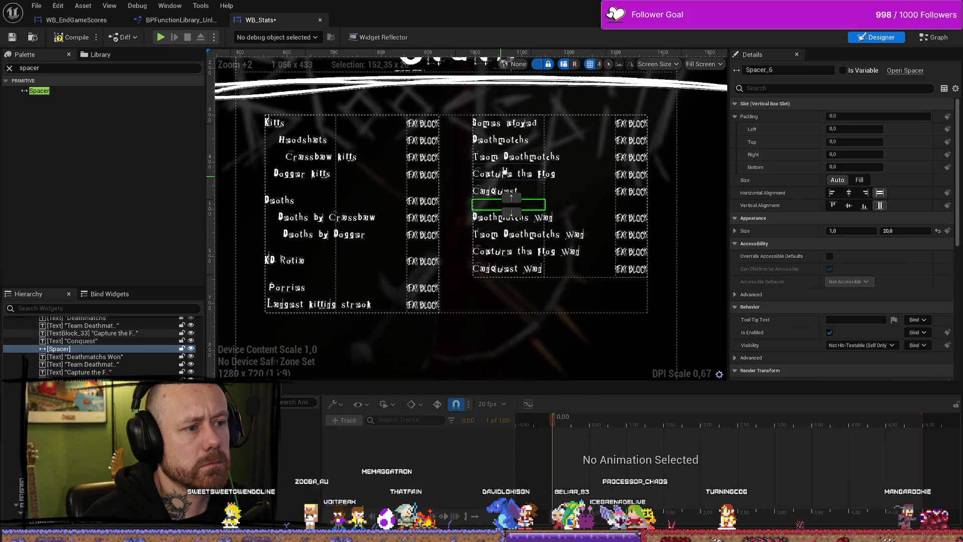
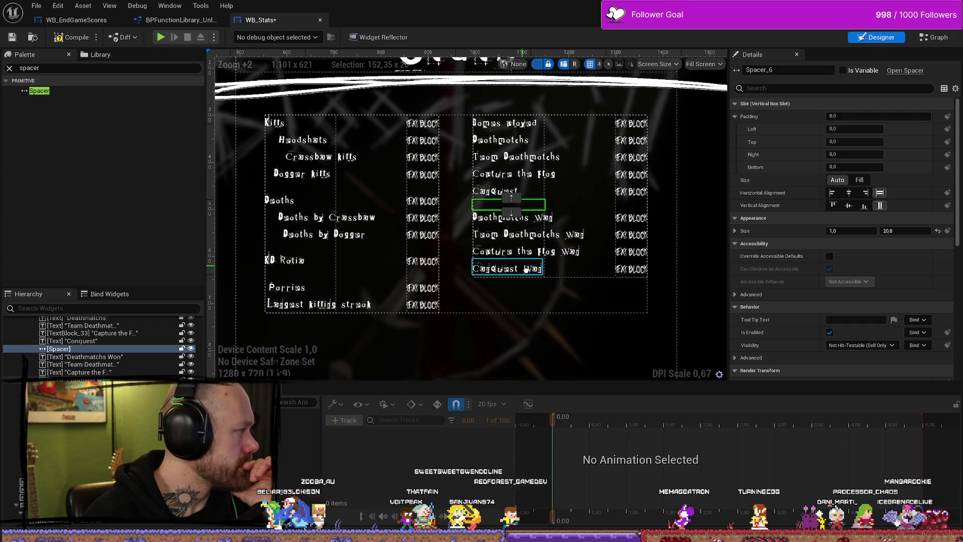
Step: Select the main vertical box that holds the Stats title and both stat columns
left_click(509, 126)
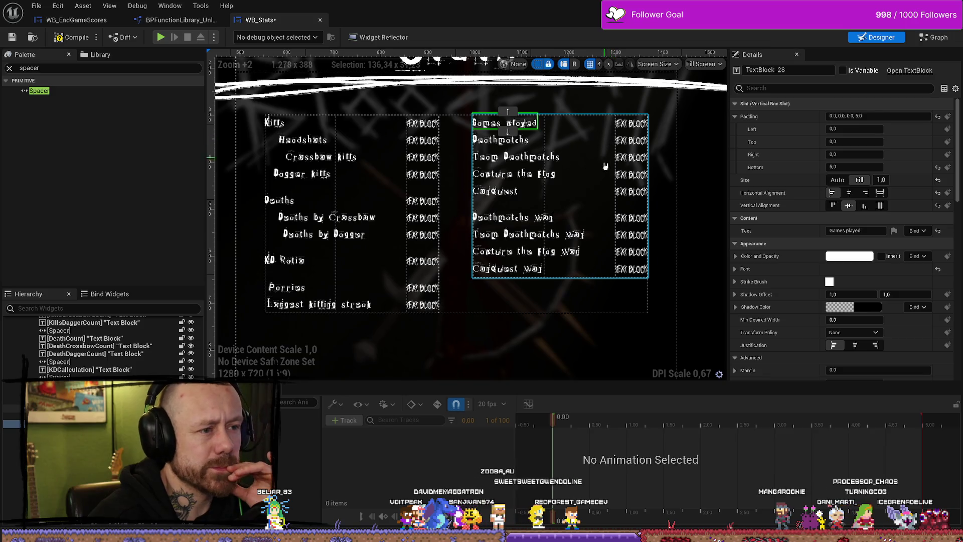
scroll(606, 166, "down", 2)
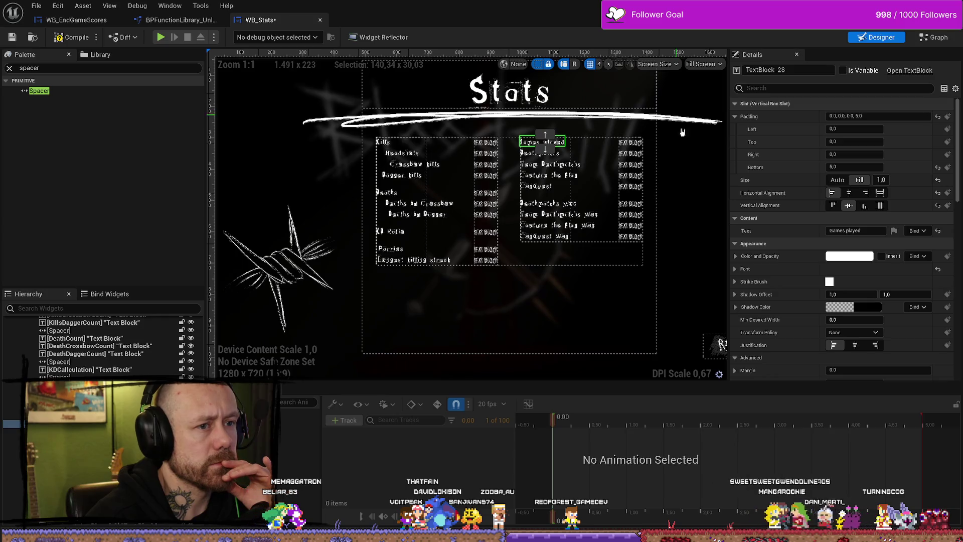
scroll(682, 132, "down", 2)
left_click(533, 269)
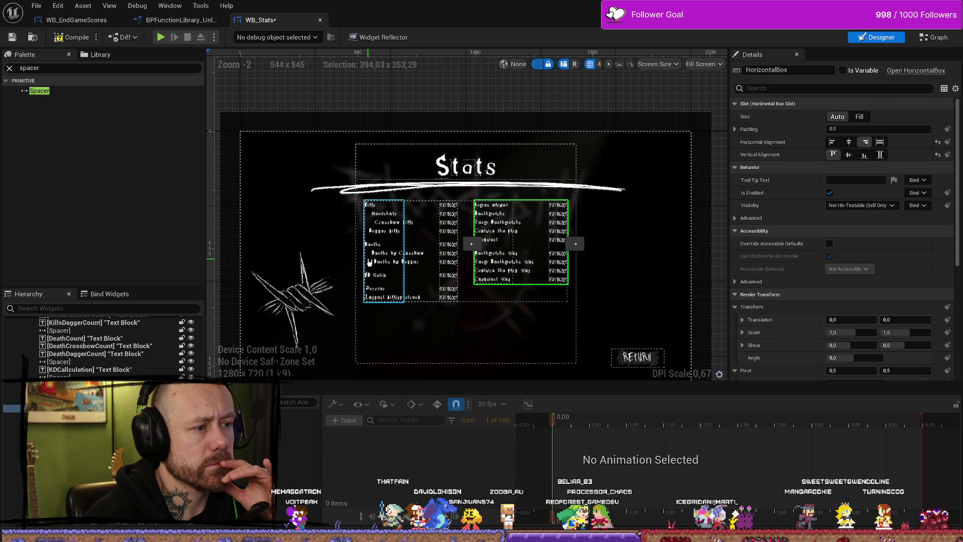
left_click(369, 261)
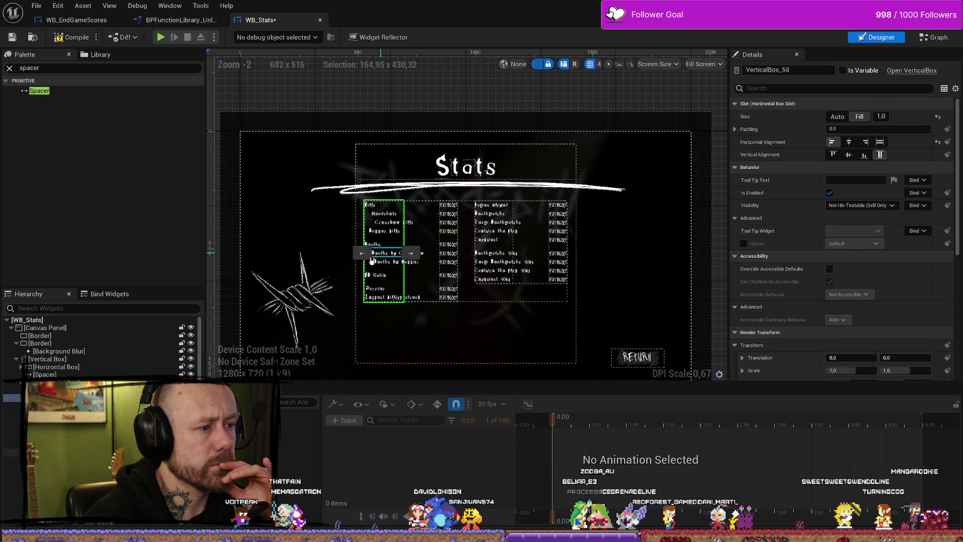
left_click(371, 261)
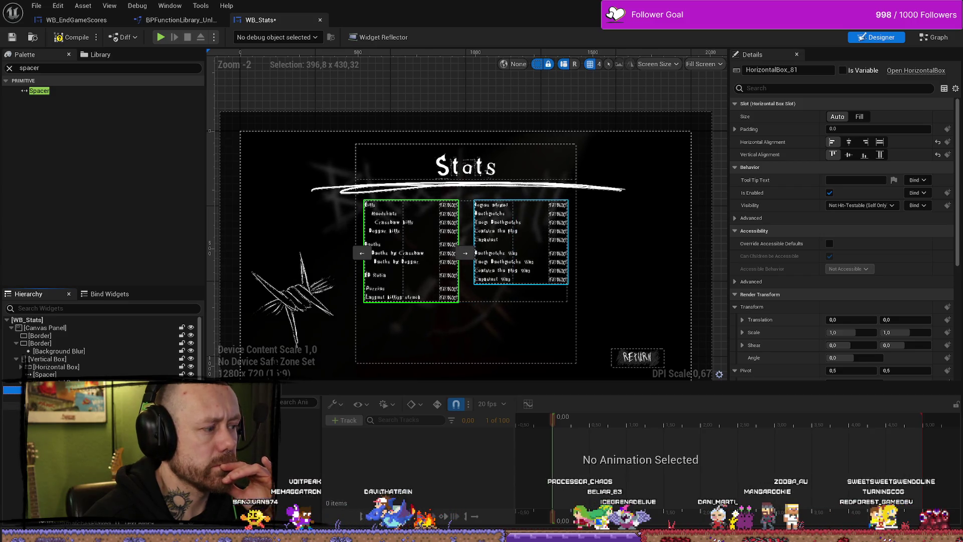
left_click(521, 242)
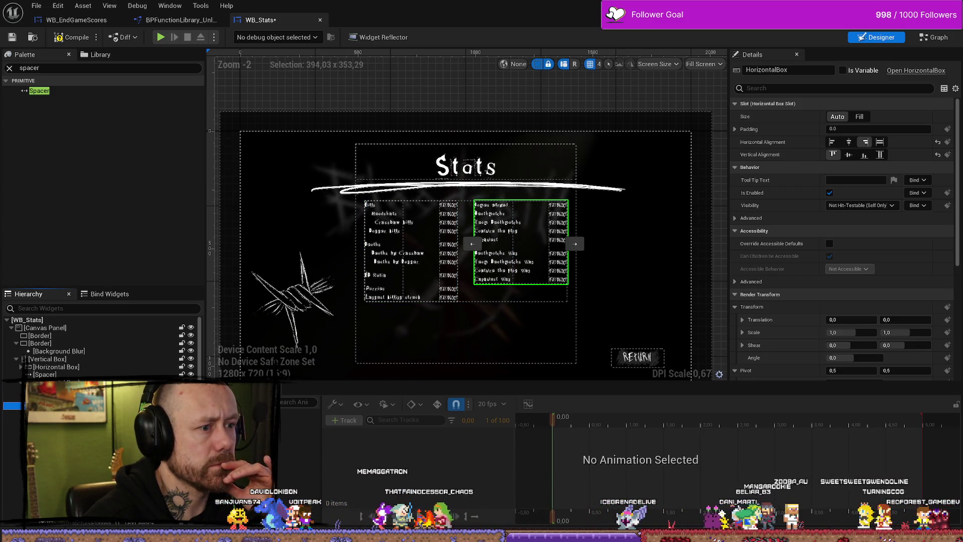
left_click(584, 350)
left_click(582, 350)
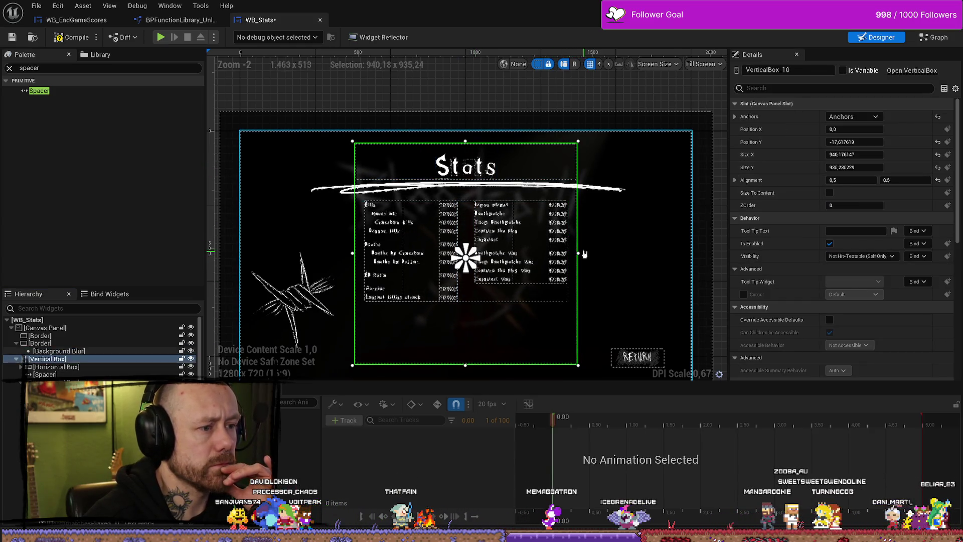
Step: Narrow the main box's Size X to about 899, undoing the trial resize and position nudge
left_click_drag(578, 253, 576, 253)
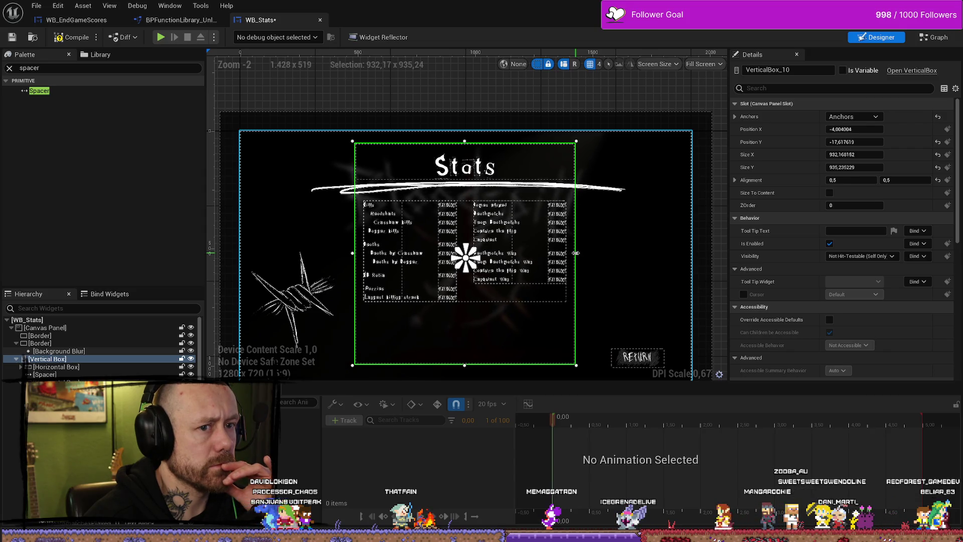
key("ctrl+z")
key("ctrl+z")
key("ctrl+z")
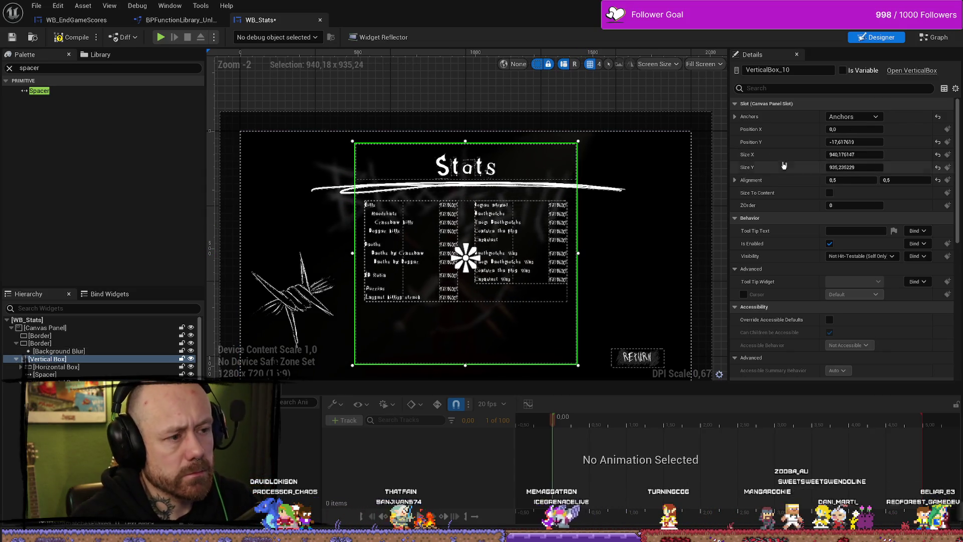
left_click_drag(853, 142, 848, 142)
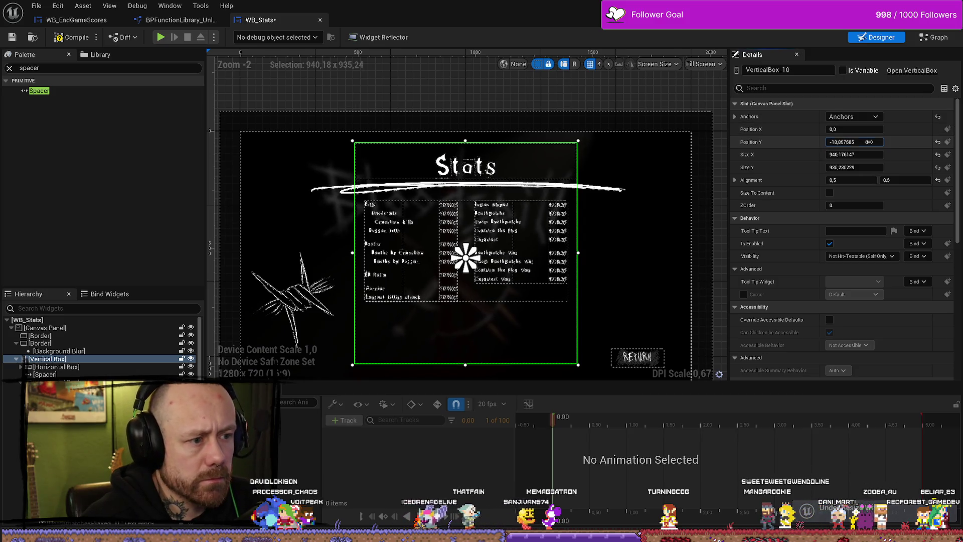
key("ctrl+z")
mouse_move(873, 155)
left_mouse_down()
mouse_move(847, 154)
mouse_move(859, 154)
left_mouse_up()
left_click(597, 241)
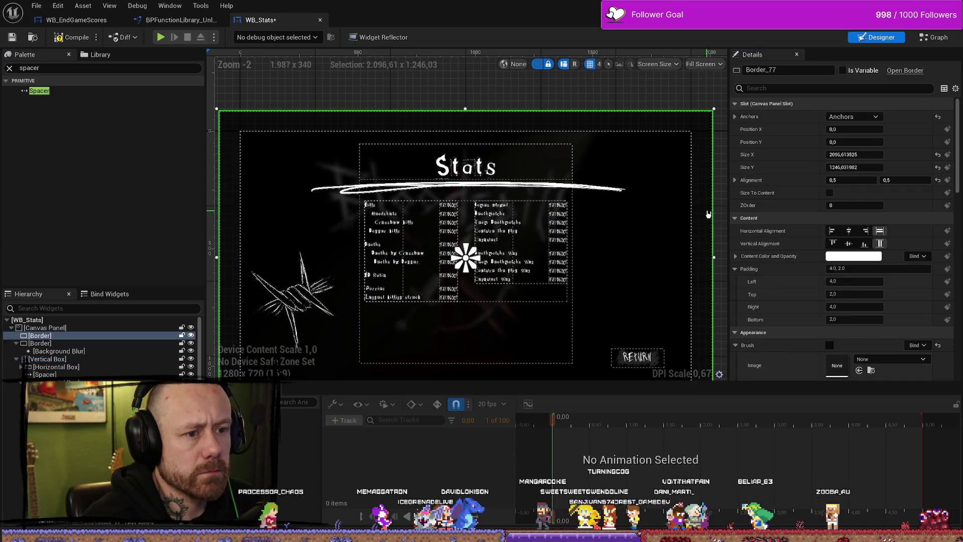
Step: Give the Deathmatchs, Team Deathmatchs, Capture the flag and Conquest labels 20 left padding
scroll(510, 275, "up", 5)
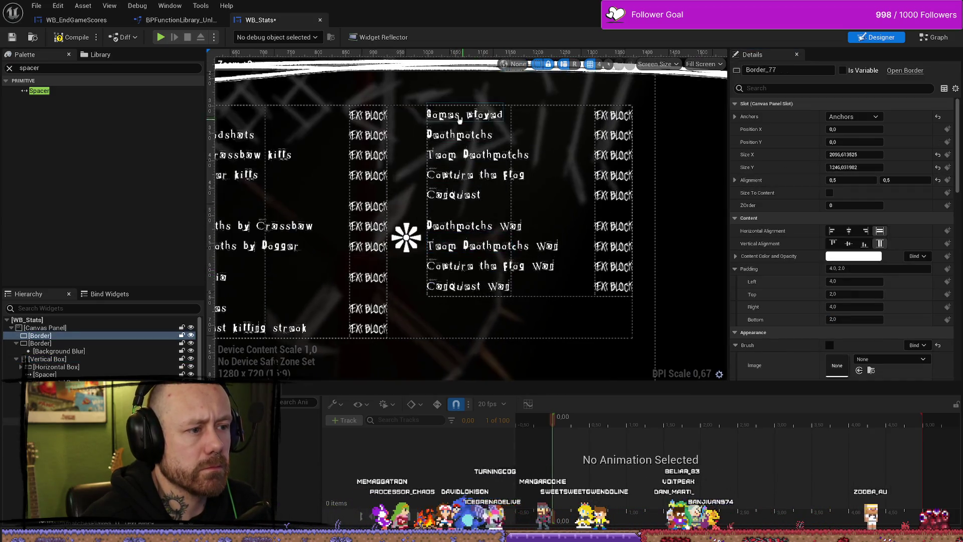
left_click(464, 135)
left_click(470, 155, "ctrl")
left_click(472, 174, "ctrl")
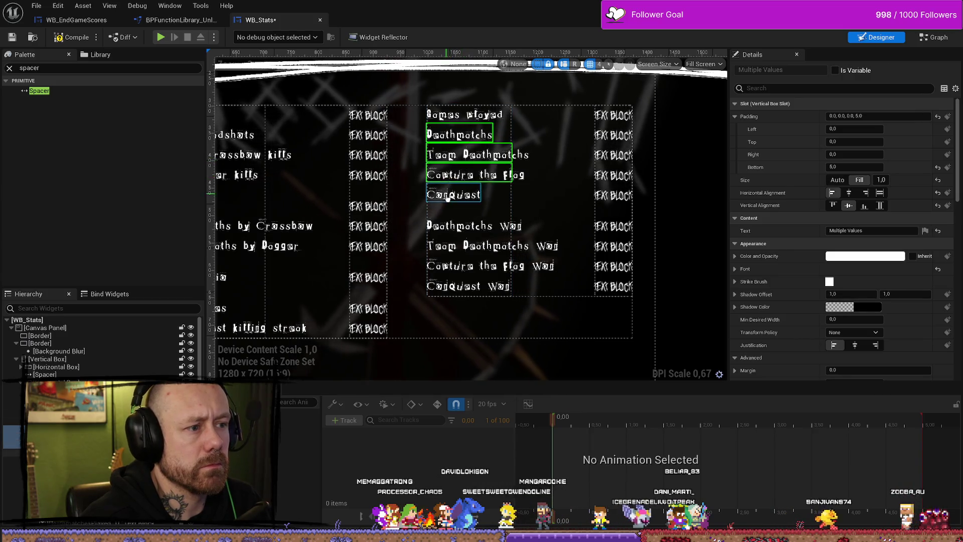
left_click(454, 195, "ctrl")
left_click(853, 129)
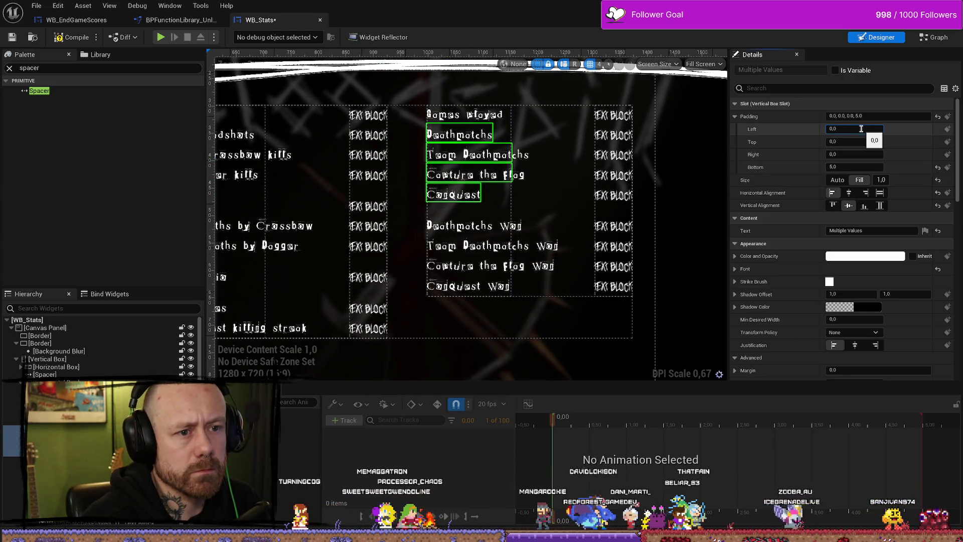
type("20")
key("Return")
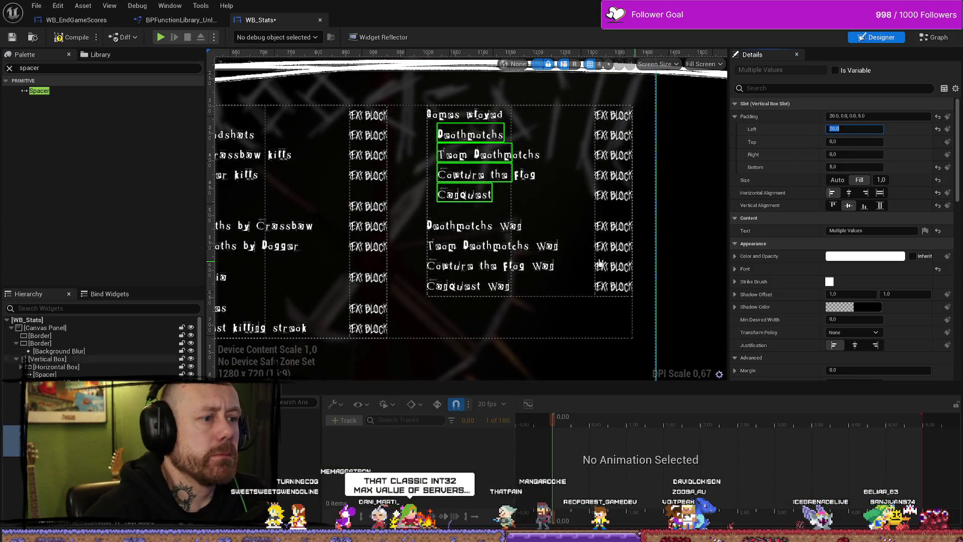
Step: Give the Team Deathmatchs Won, Capture the Flag Won and Conquest Won labels 20 left padding
left_click(468, 245)
left_click(436, 267, "ctrl")
left_click(451, 286, "ctrl")
left_click(858, 129)
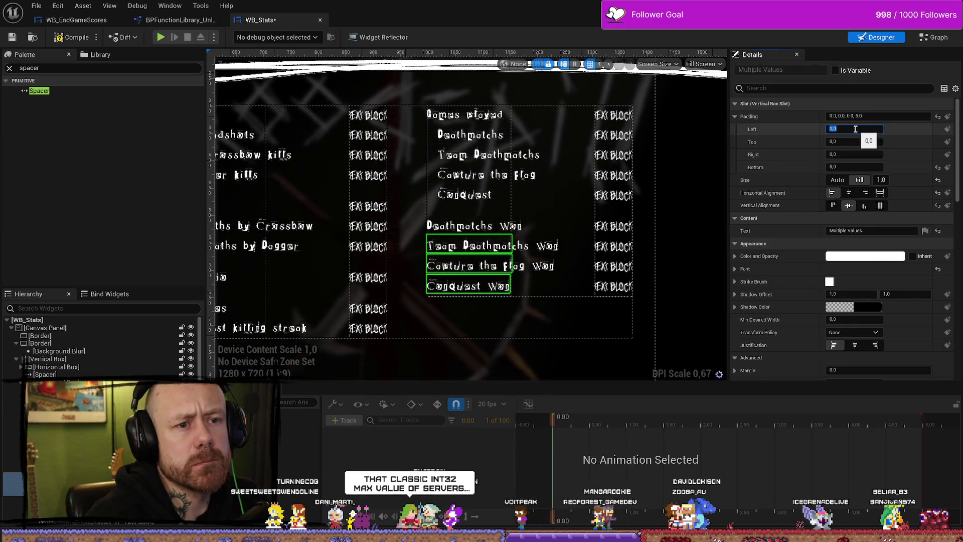
type("20")
key("Return")
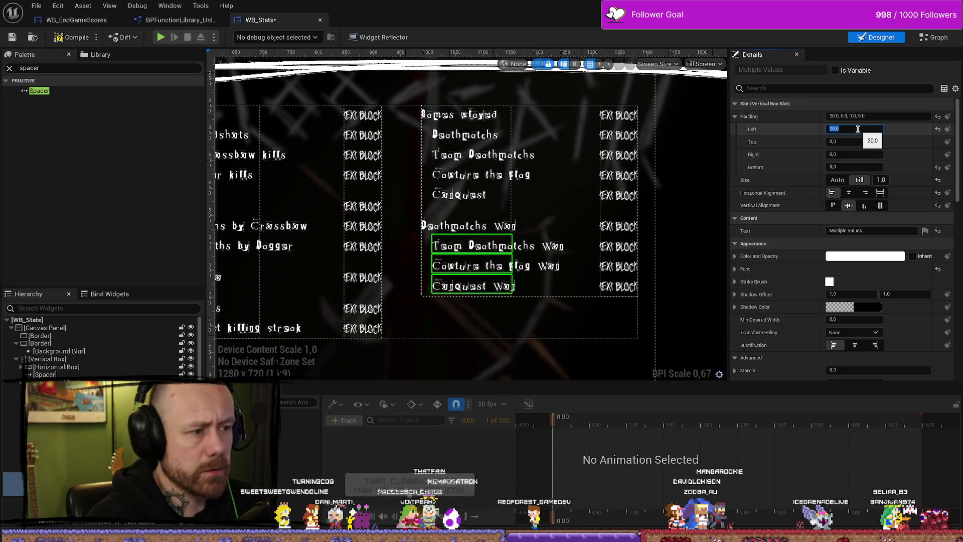
Step: Set the Deathmatchs row's left padding to 30, correcting a mistaken 230
left_click(569, 338)
scroll(569, 337, "down", 4)
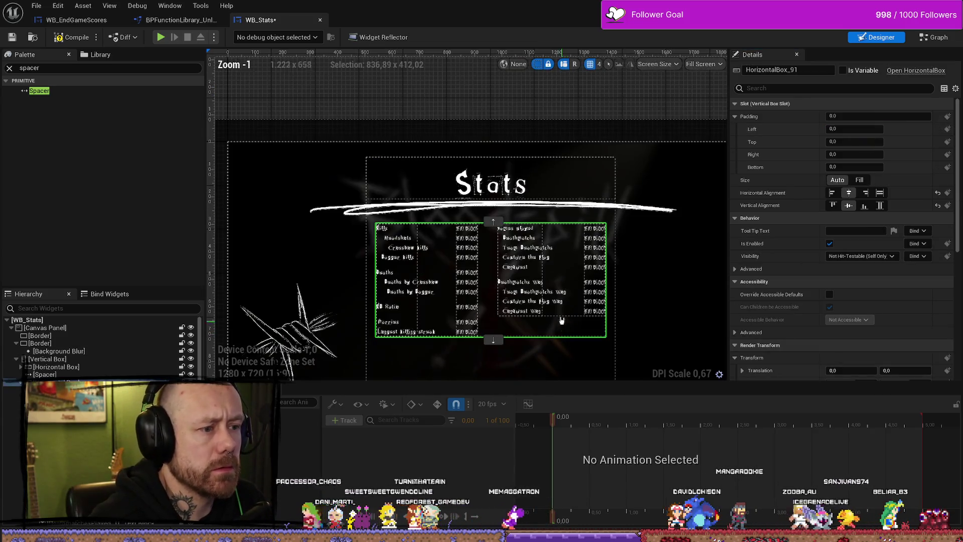
scroll(497, 284, "up", 5)
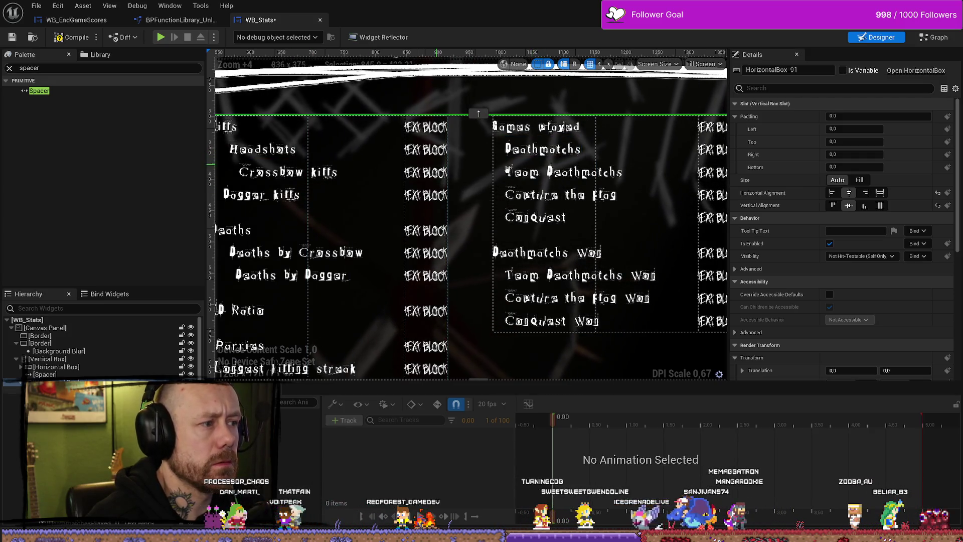
left_click(536, 155)
left_click(263, 149)
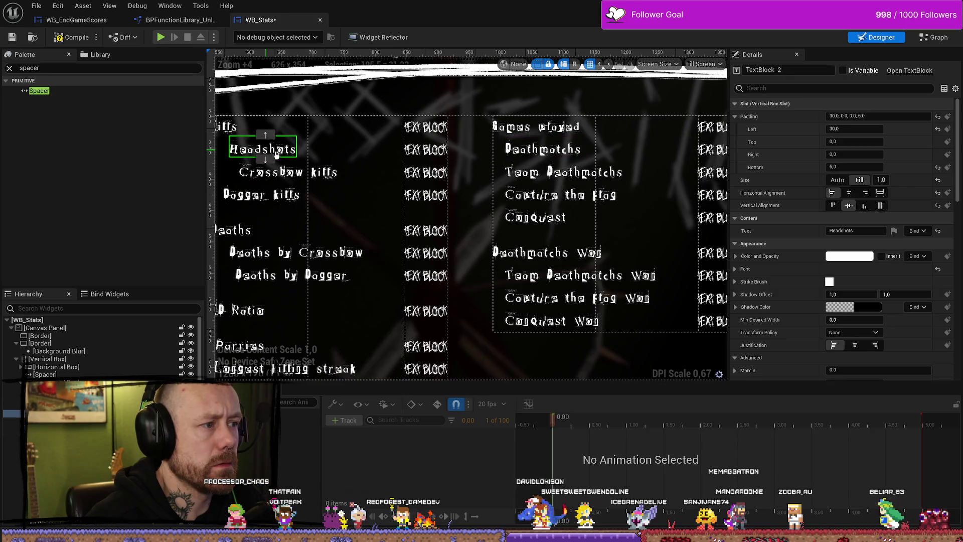
left_click(536, 149)
left_click(872, 129)
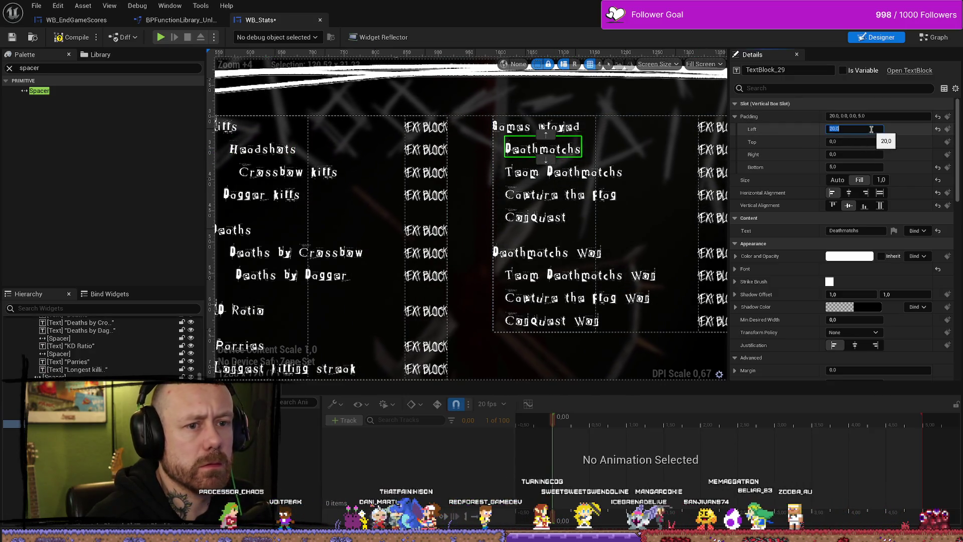
type("230")
key("Return")
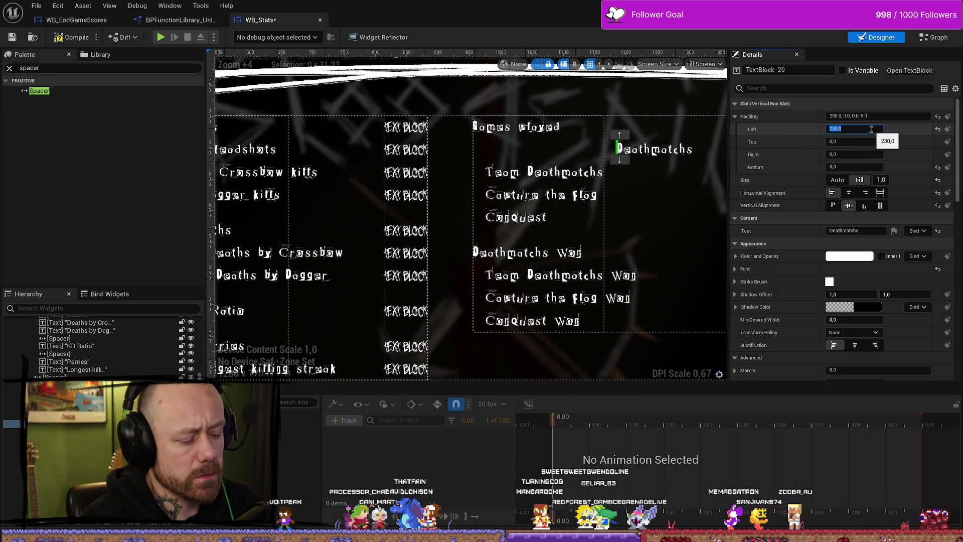
key("BackSpace")
key("BackSpace")
key("BackSpace")
type("30")
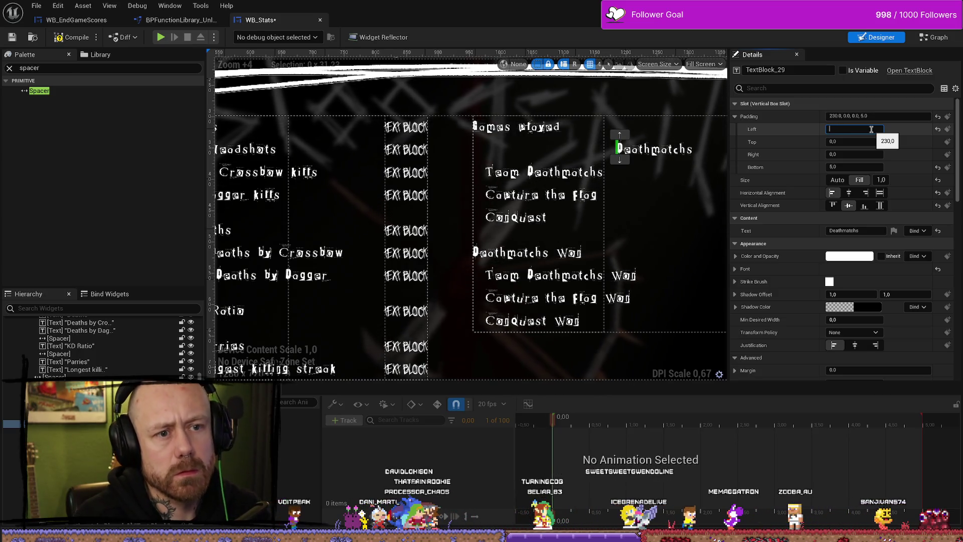
key("Return")
Step: Indent Team Deathmatchs to 20, Capture the Flag to 45 and Conquest to 35
left_click(532, 174)
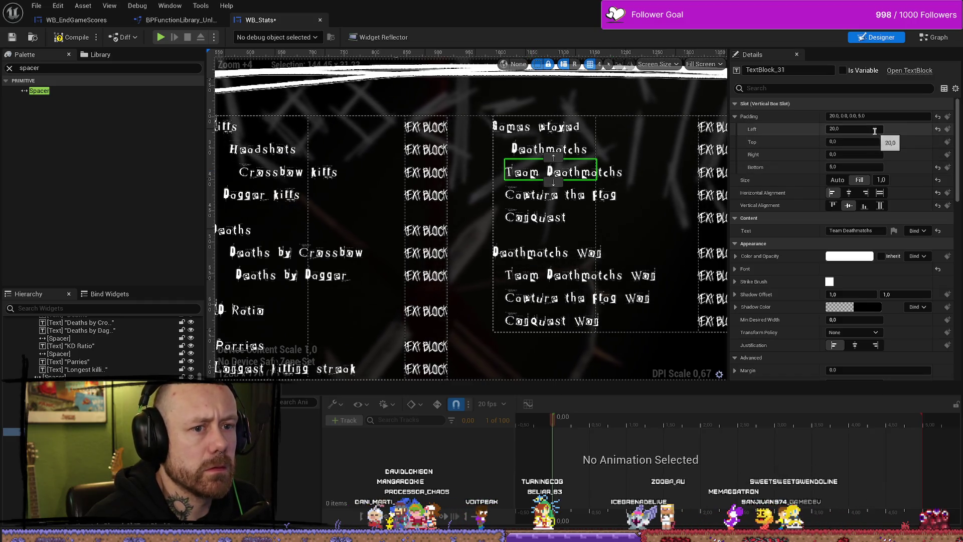
left_click(853, 129)
type("25")
key("Return")
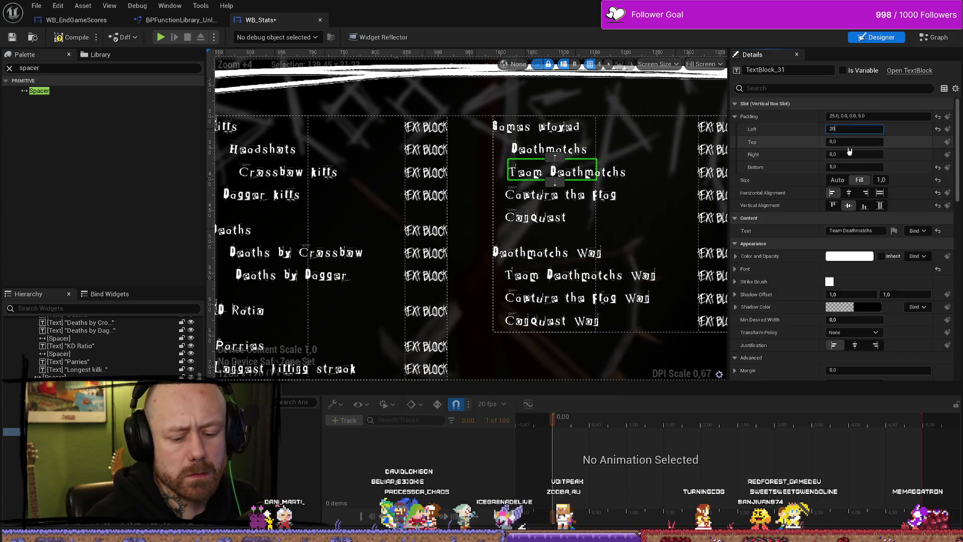
key("Return")
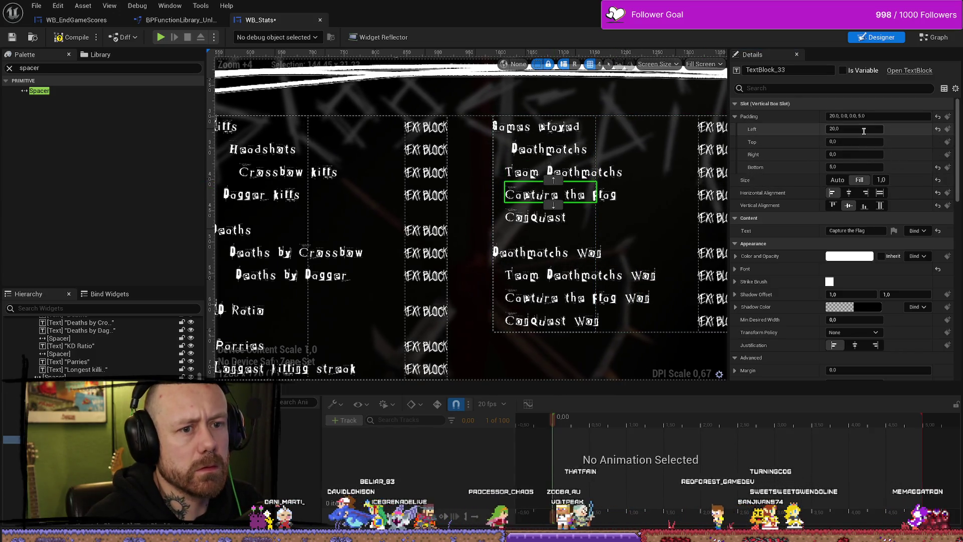
left_click(855, 129)
type("45")
key("Return")
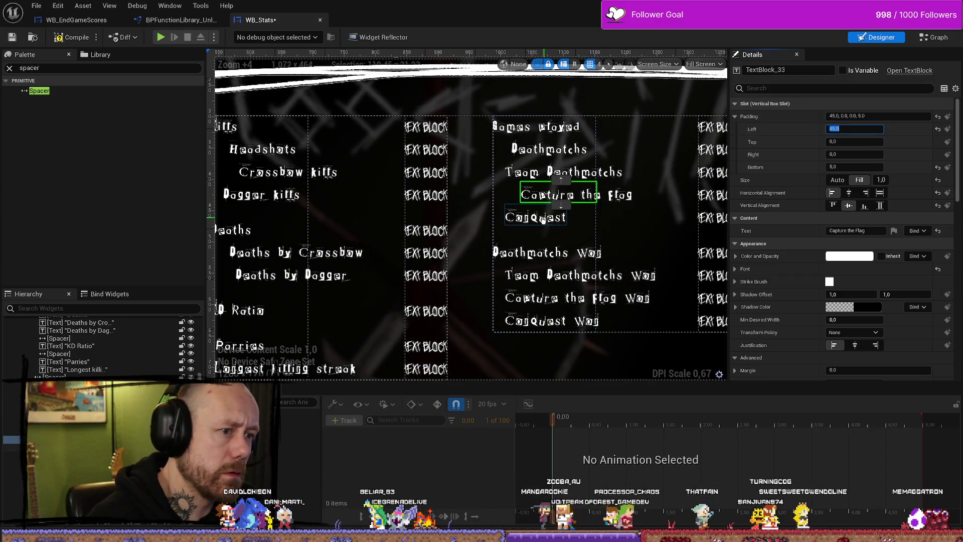
left_click(557, 216)
left_click(865, 130)
type("35")
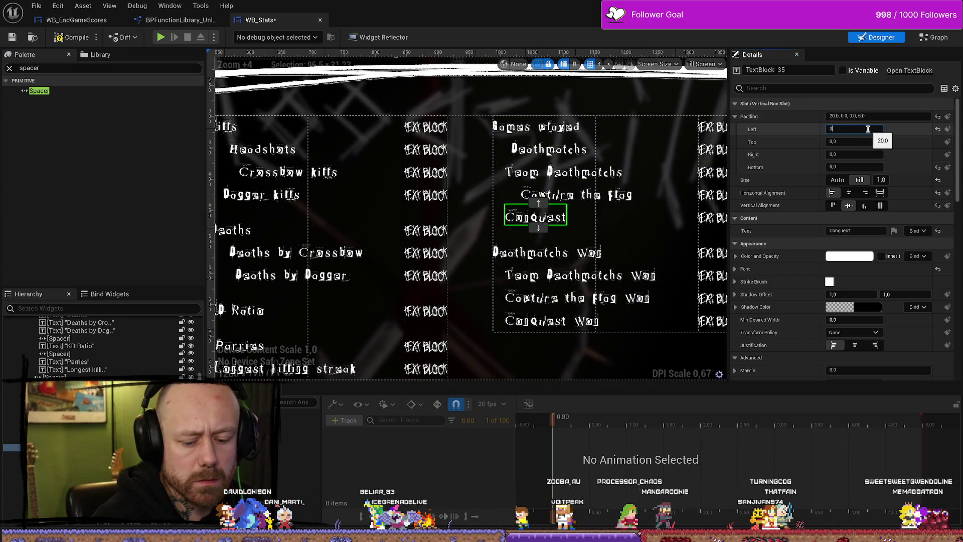
key("Return")
Step: Change the Deathmatchs row's left padding to 35
left_click(652, 228)
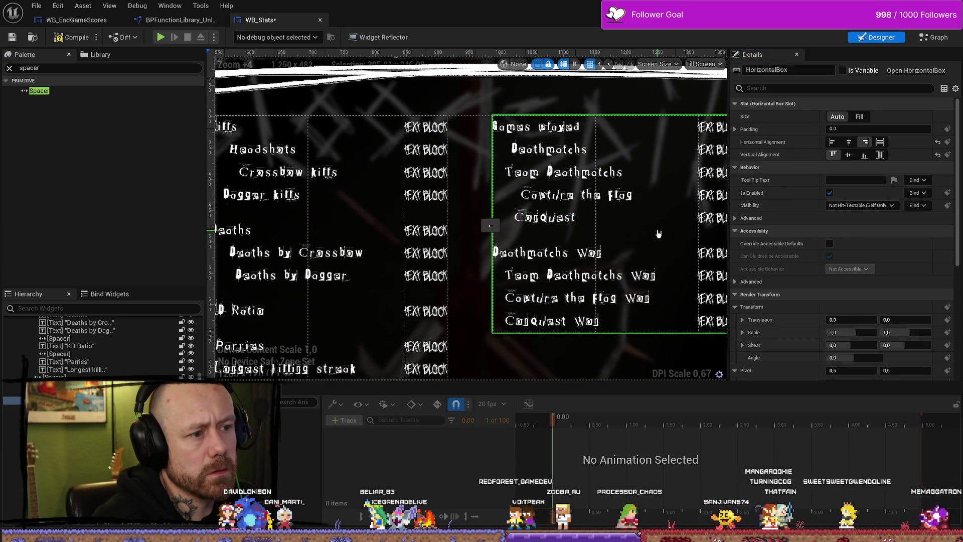
scroll(658, 234, "down", 3)
scroll(658, 234, "down", 1)
scroll(659, 234, "up", 1)
left_click_drag(658, 234, 562, 205)
scroll(562, 204, "up", 2)
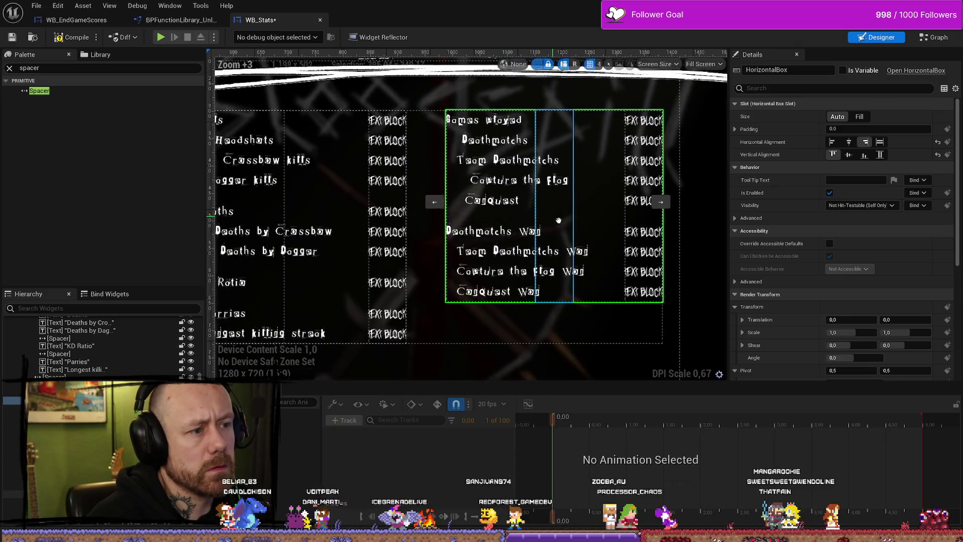
left_click(507, 154)
left_click(876, 129)
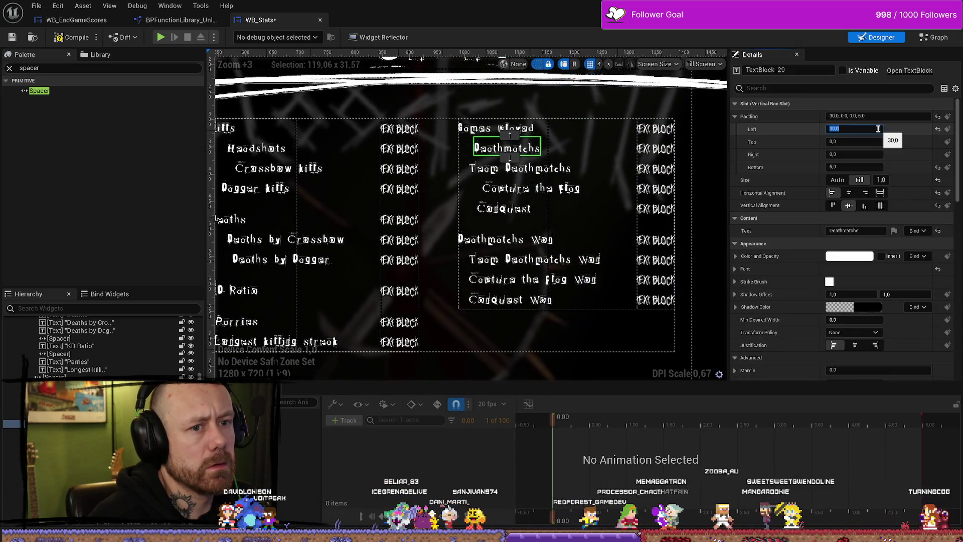
type("35")
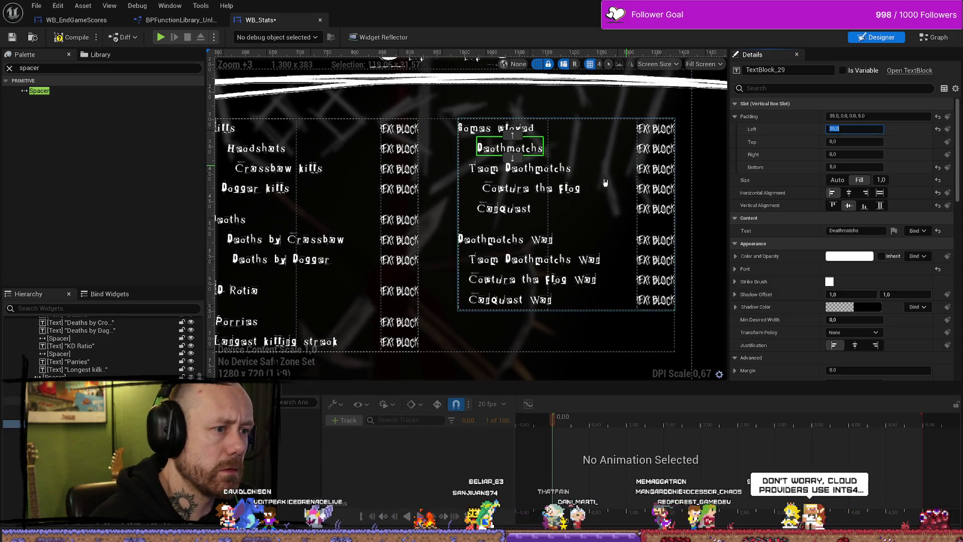
left_click(546, 188)
Step: Set the Conquest row's left padding to 30
left_click(504, 209)
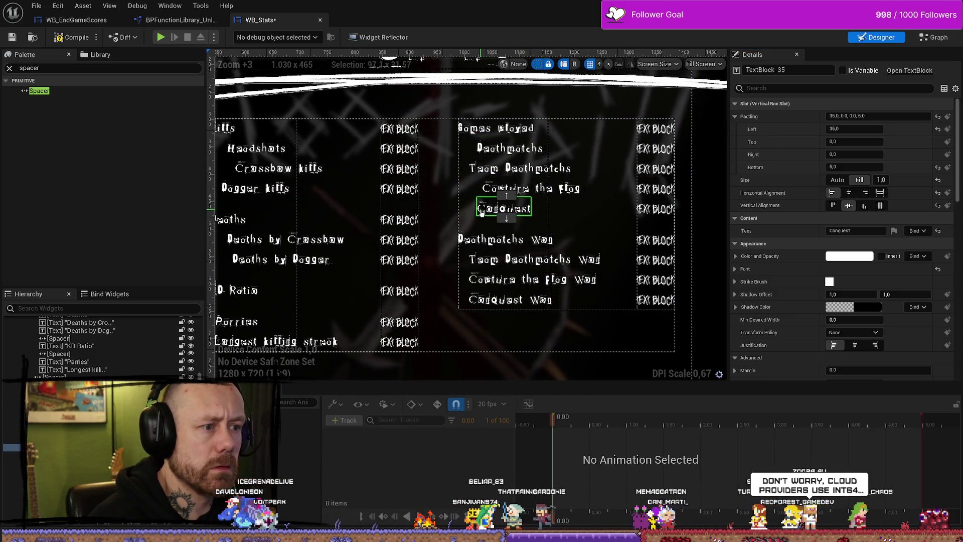
left_click(868, 129)
type("320")
key("Return")
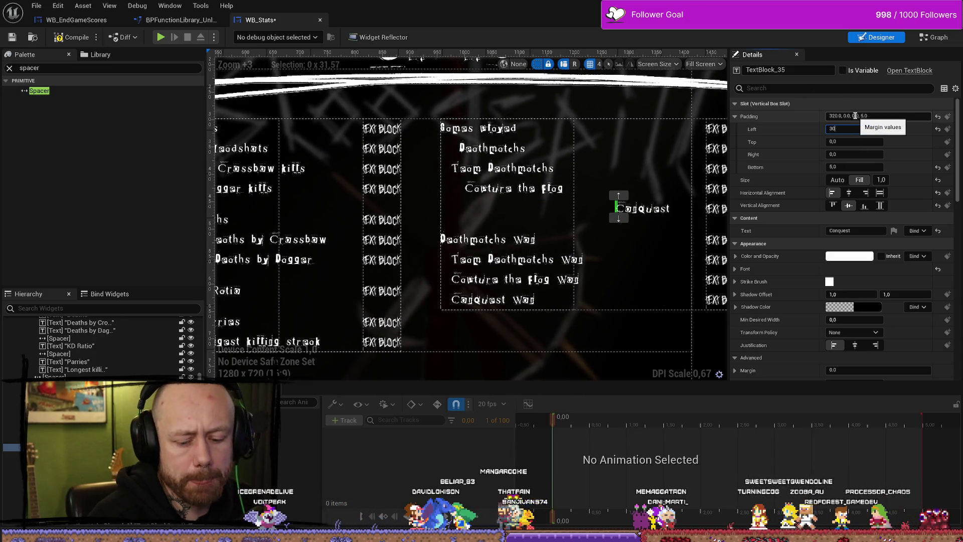
key("Return")
left_click(526, 186)
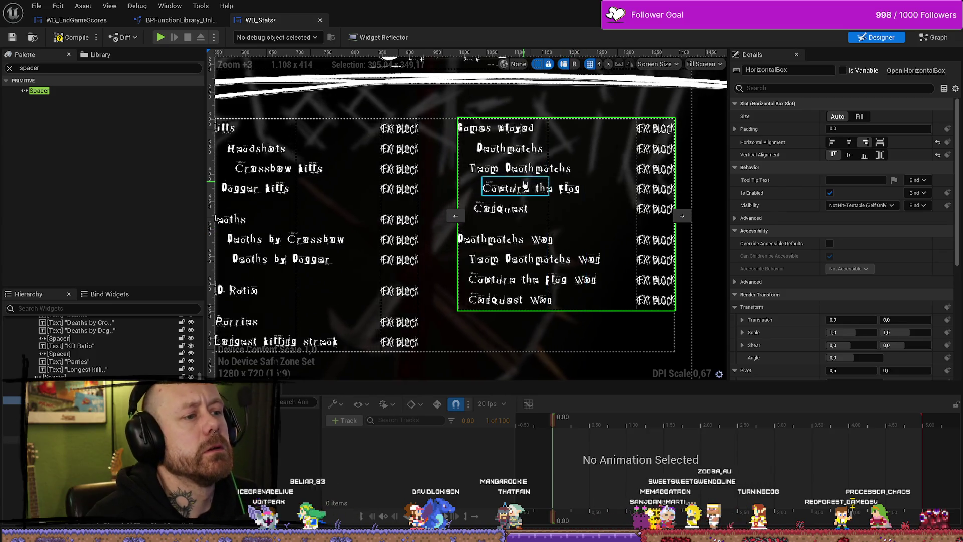
Step: Set the Team Deathmatchs Won row's left padding to 30
scroll(525, 186, "down", 3)
scroll(512, 202, "up", 2)
left_click(498, 190)
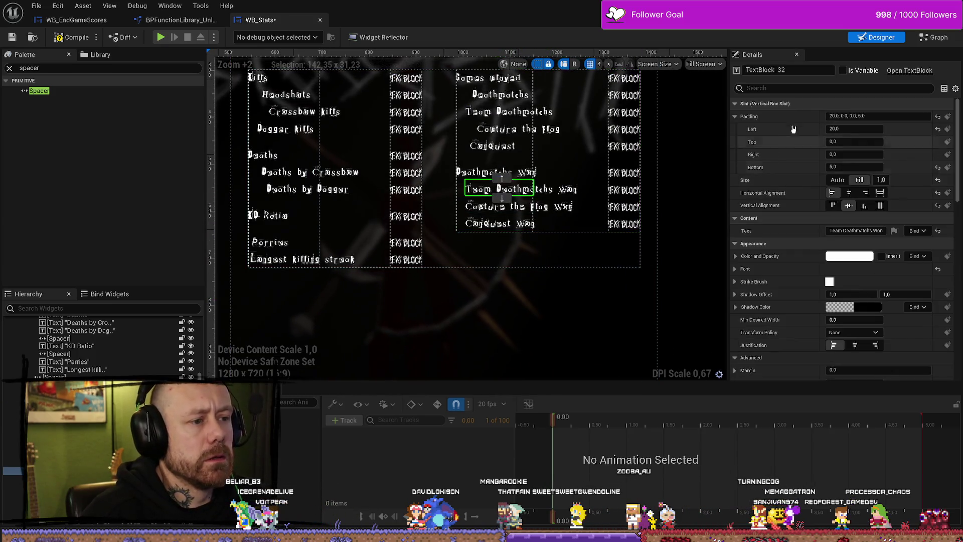
left_click(274, 177)
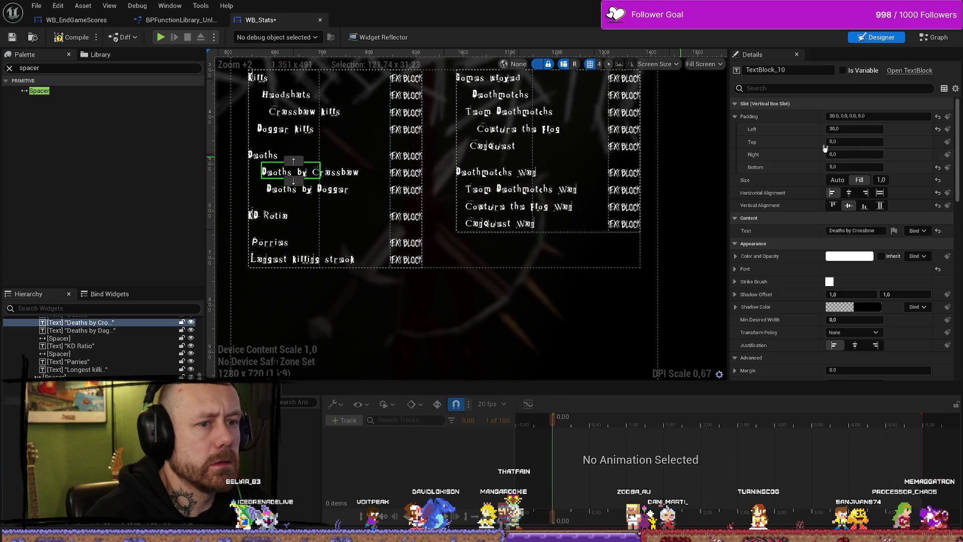
left_click(482, 195)
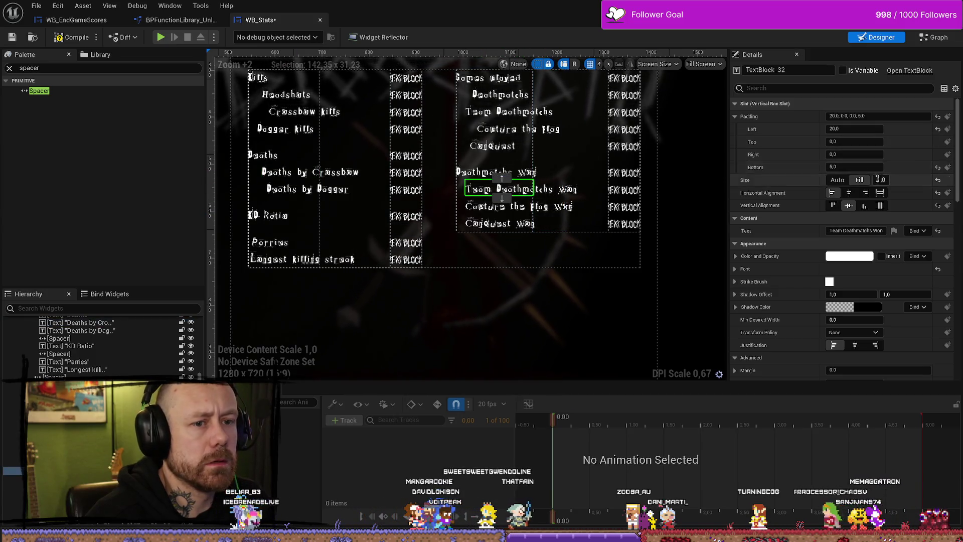
left_click(859, 128)
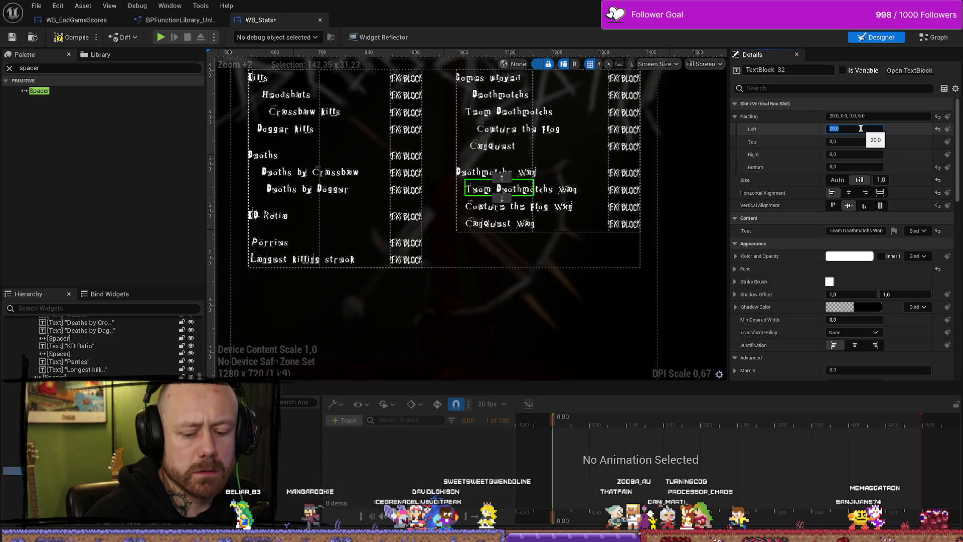
type("30")
key("Return")
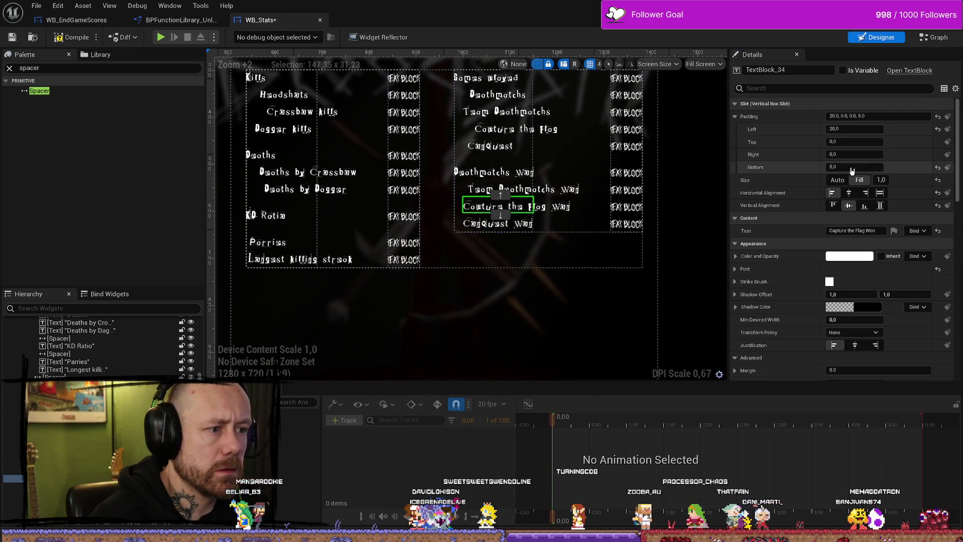
Step: Set the Capture the Flag Won row's left padding to 25
left_click(484, 222)
left_click(857, 129)
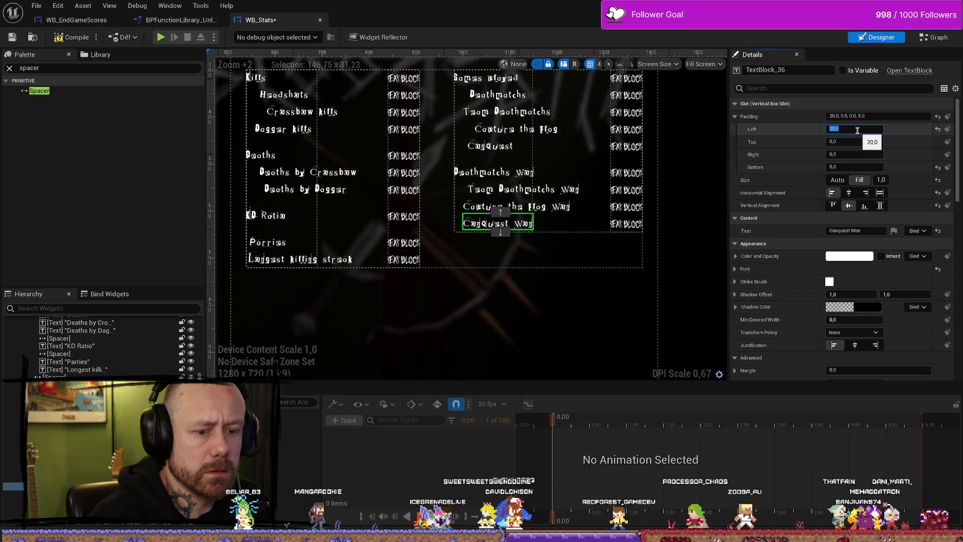
type("45")
left_click(499, 206)
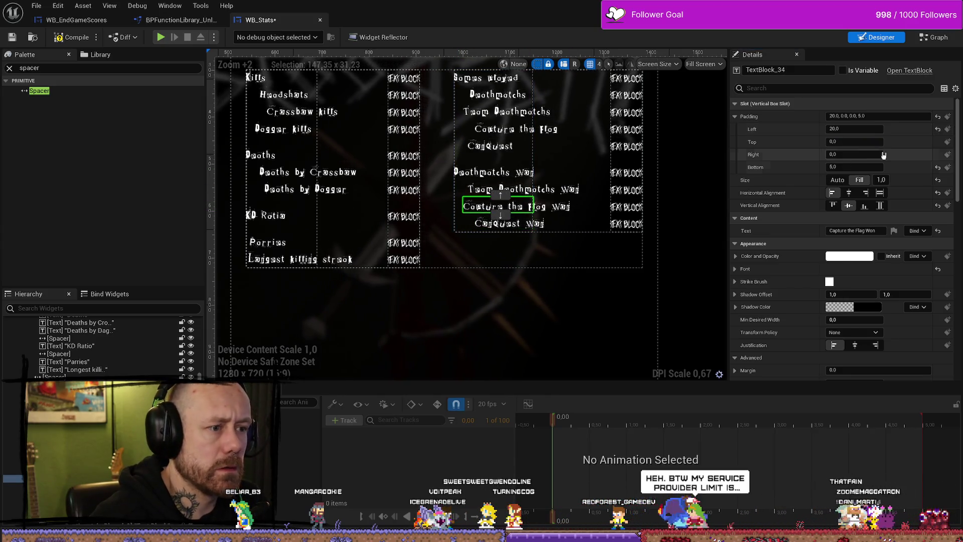
left_click(858, 129)
type("25")
key("Return")
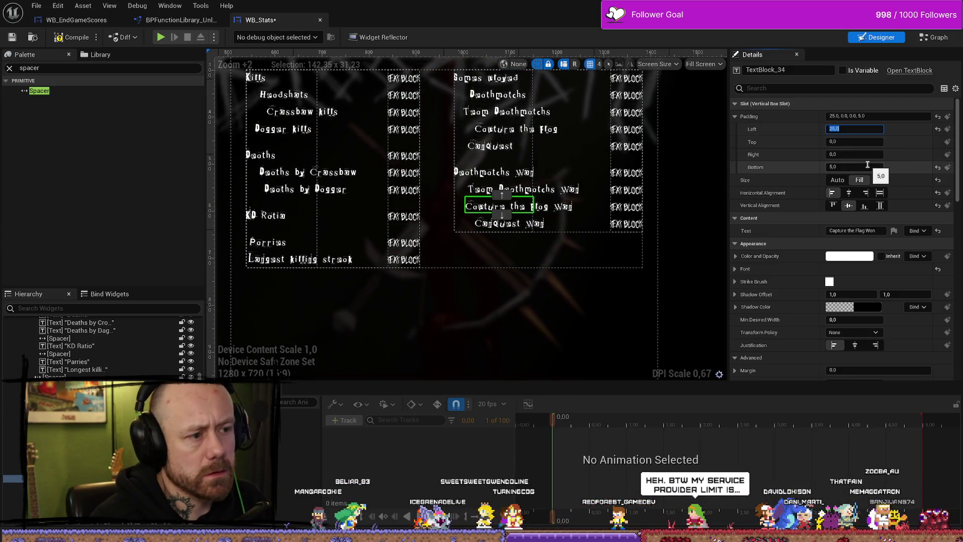
Step: Try 35 for Team Deathmatchs Won's left padding, then return it to 30
left_click(500, 189)
left_click(835, 128)
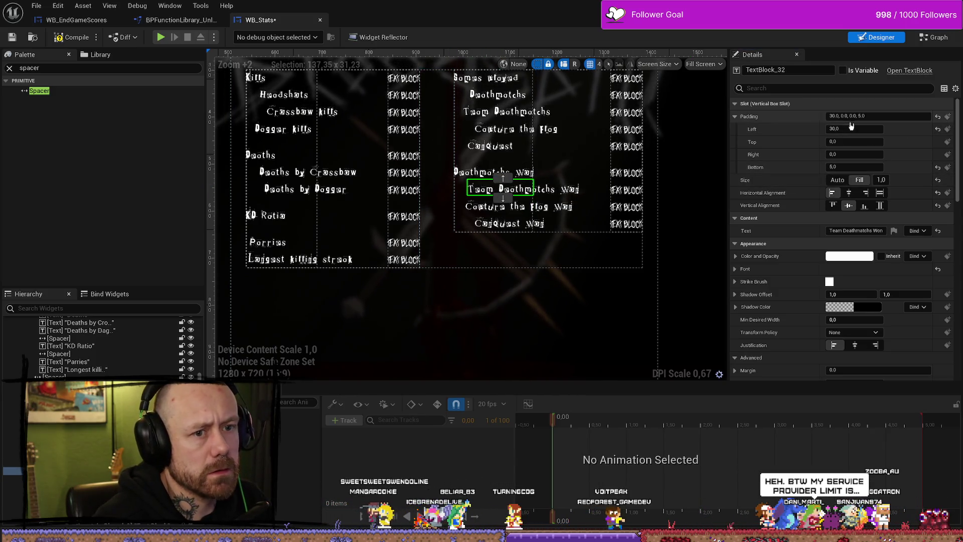
type("35")
key("Return")
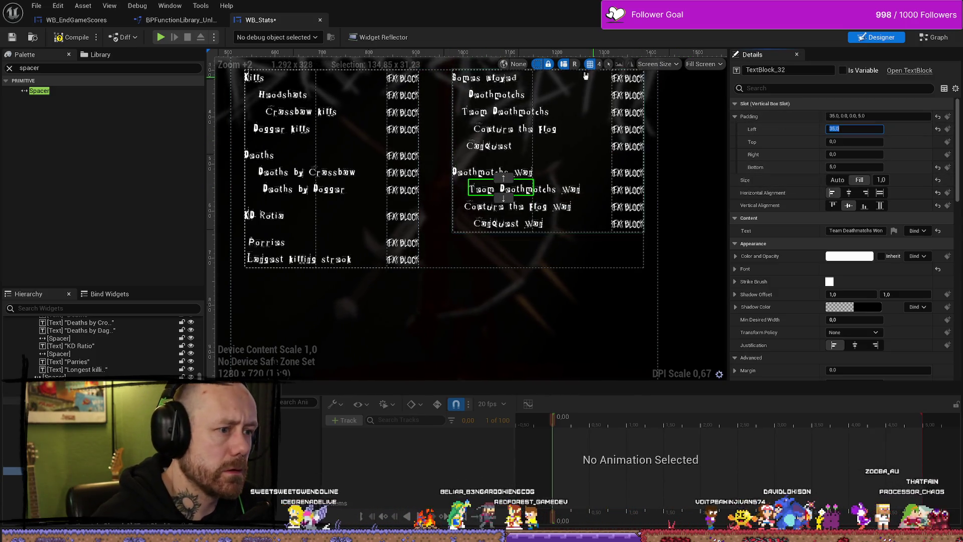
type("30")
key("Return")
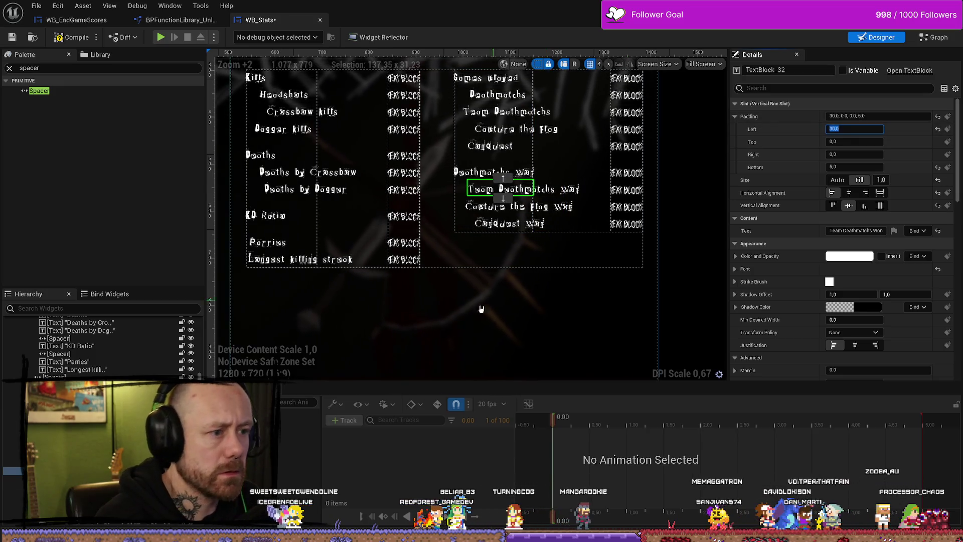
Step: Zoom out and select the stats panel container and background blur layer to review the layout
left_click(497, 300)
scroll(514, 291, "down", 6)
scroll(540, 331, "up", 2)
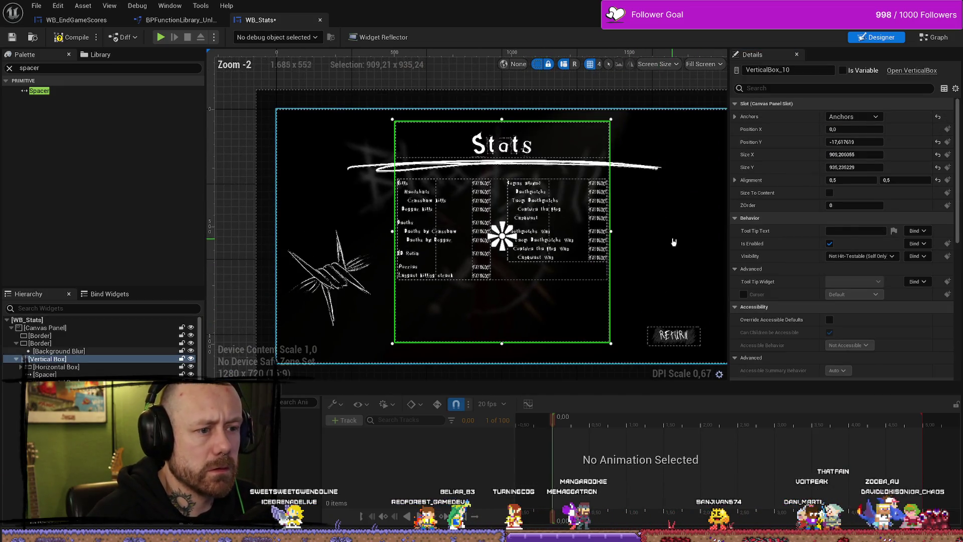
left_click(605, 290)
scroll(606, 290, "up", 2)
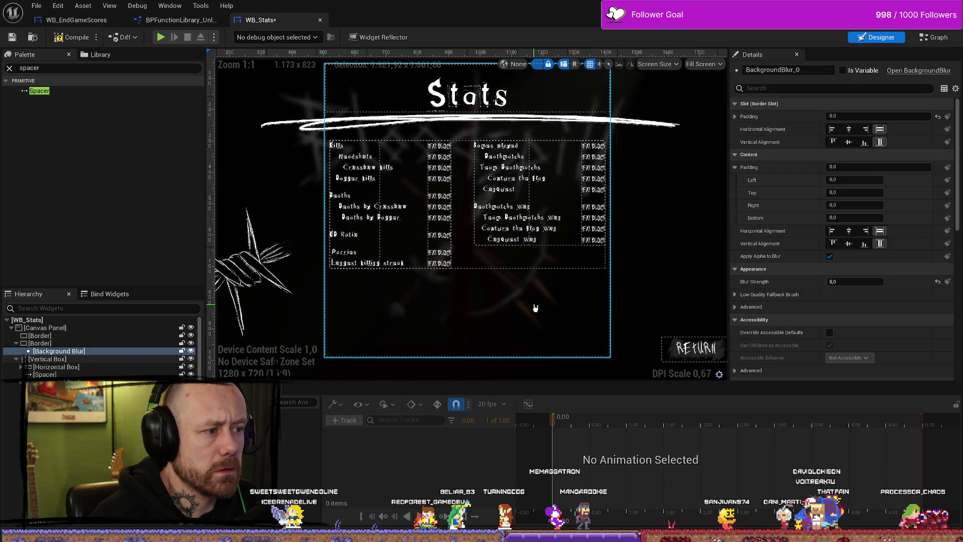